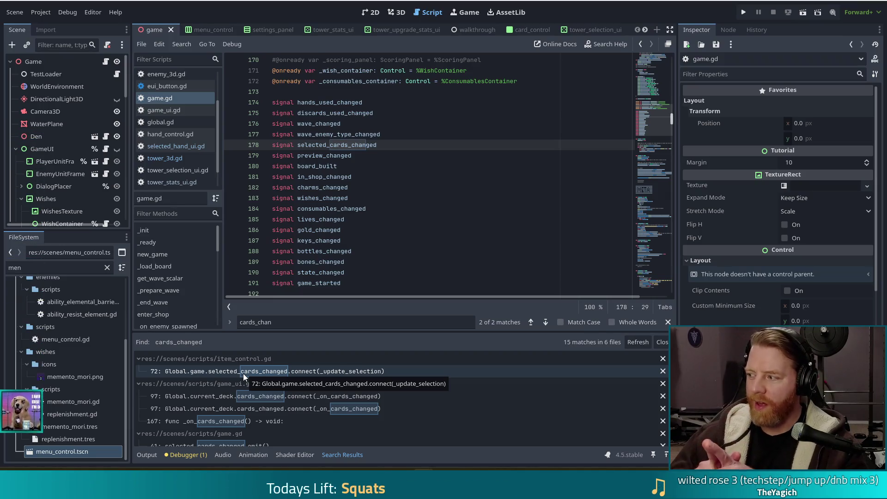
# Open game_ui.gd at line 97, where cards_changed connects to _on_cards_changed
pyautogui.click(267, 400)
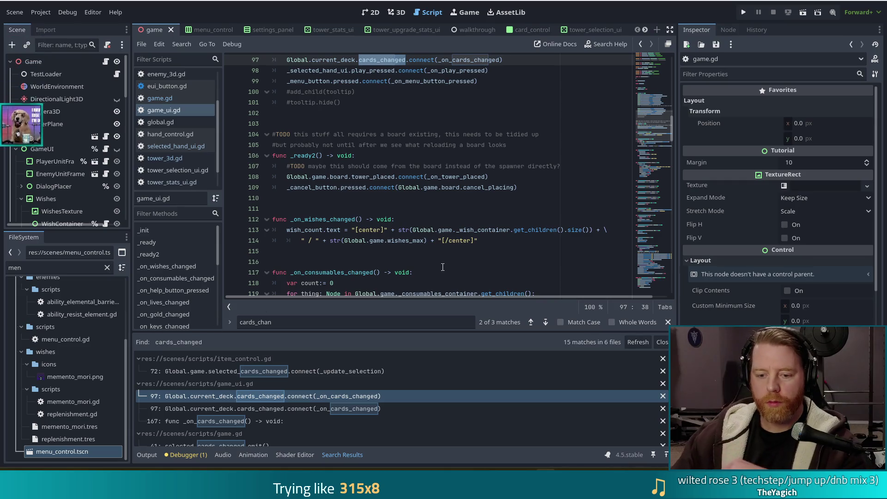
pyautogui.click(435, 251)
# Search game_ui.gd for 'play' and 'disc', then clear the search and move to game.gd
pyautogui.press('Escape')
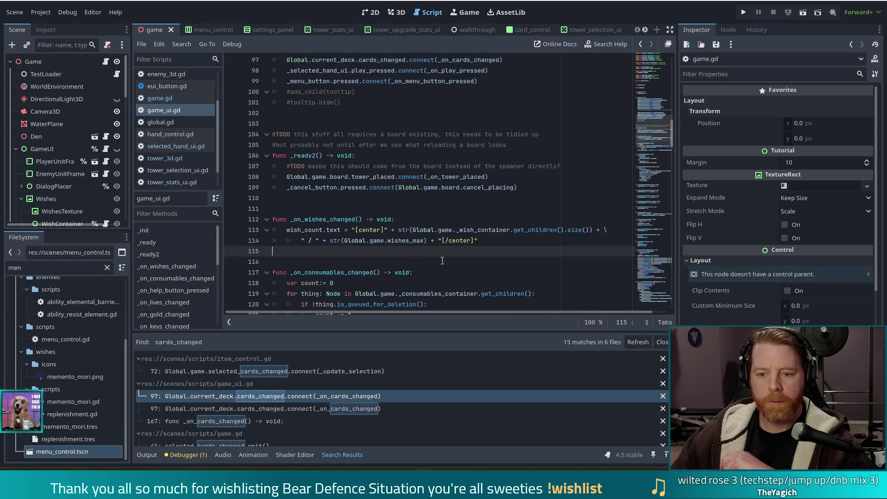
pyautogui.click(375, 219)
pyautogui.click(472, 240)
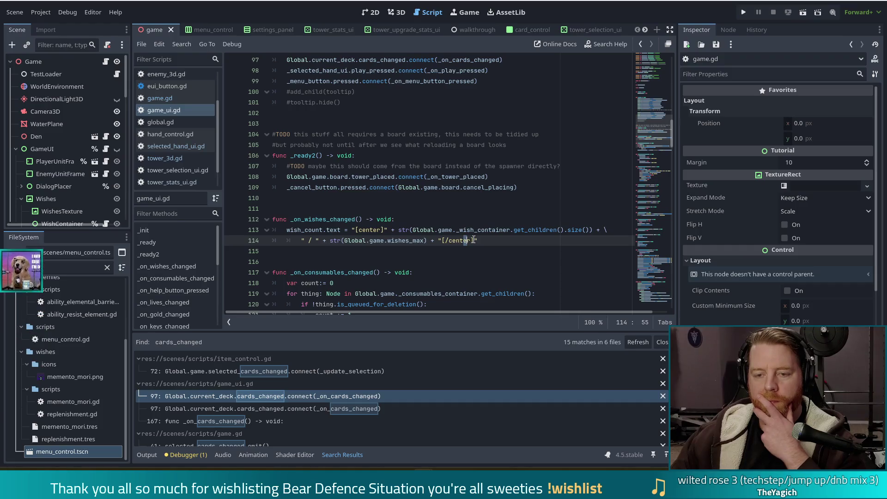
pyautogui.click(406, 209)
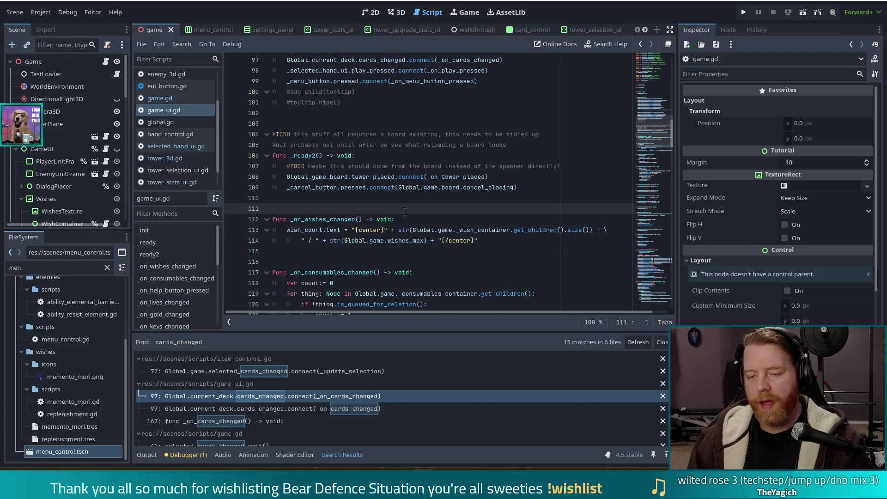
pyautogui.hotkey('ctrl', 'f')
pyautogui.write('play')
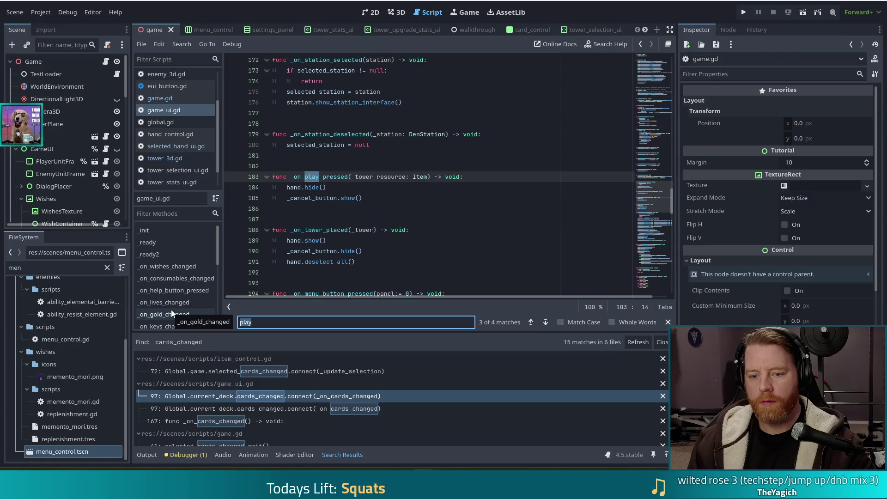
pyautogui.write('dis')
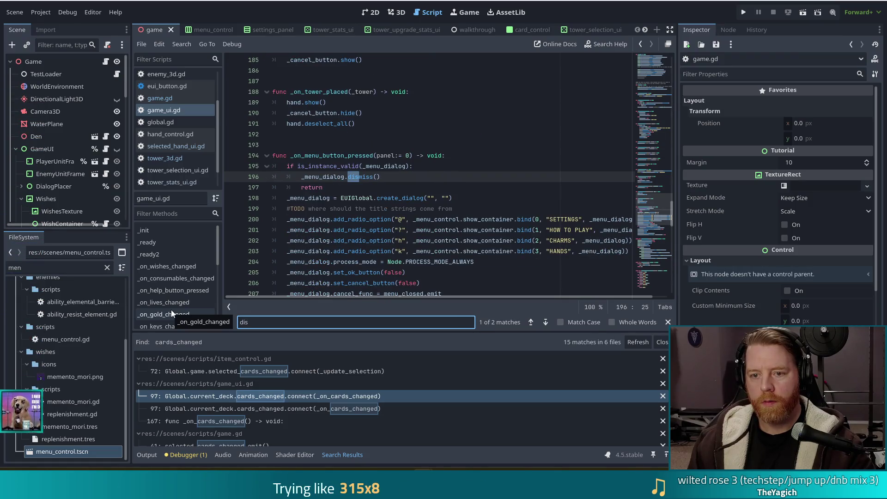
pyautogui.write('c')
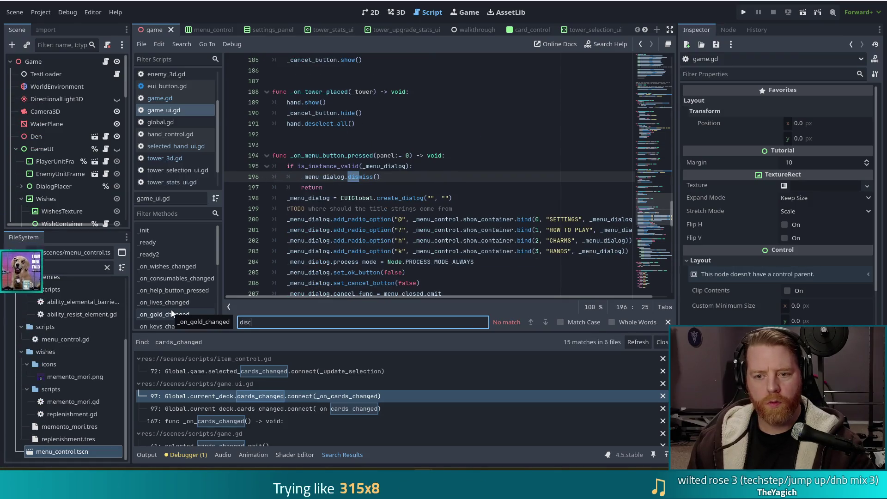
pyautogui.press('BackSpace')
pyautogui.press('BackSpace')
pyautogui.press('BackSpace')
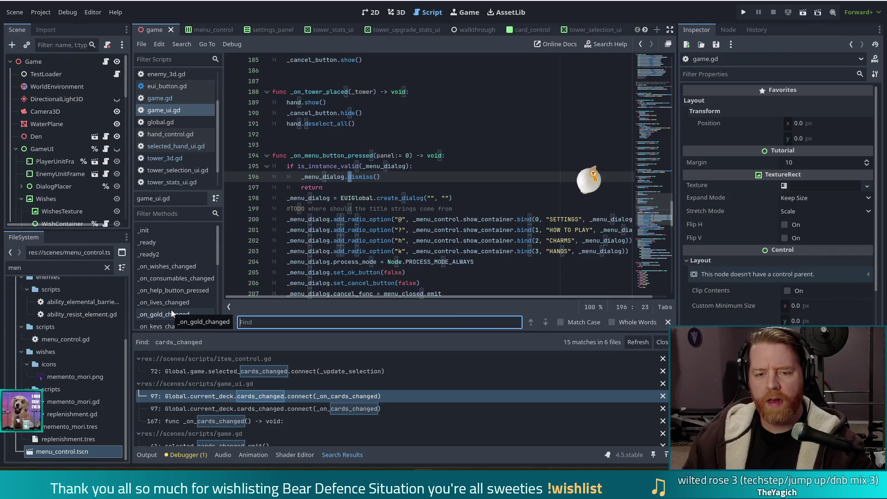
pyautogui.click(166, 99)
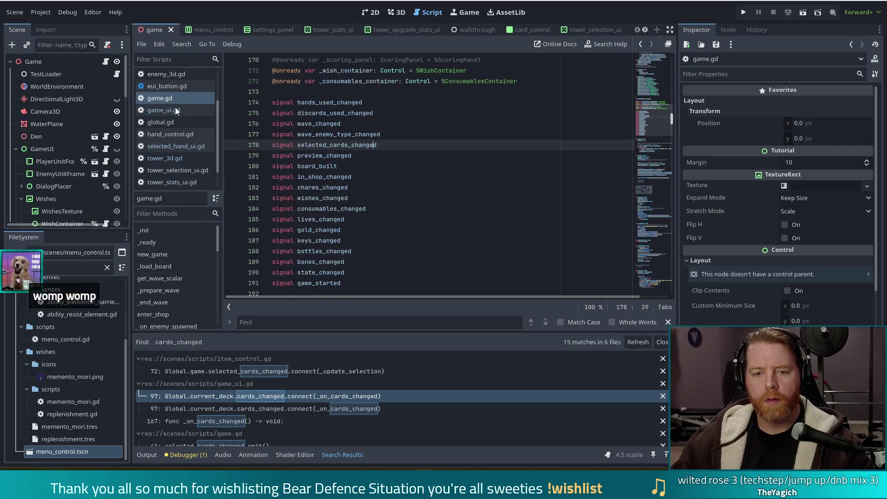
# Search game.gd for 'discard' and step to the next match near line 502
pyautogui.click(259, 322)
pyautogui.write('disa')
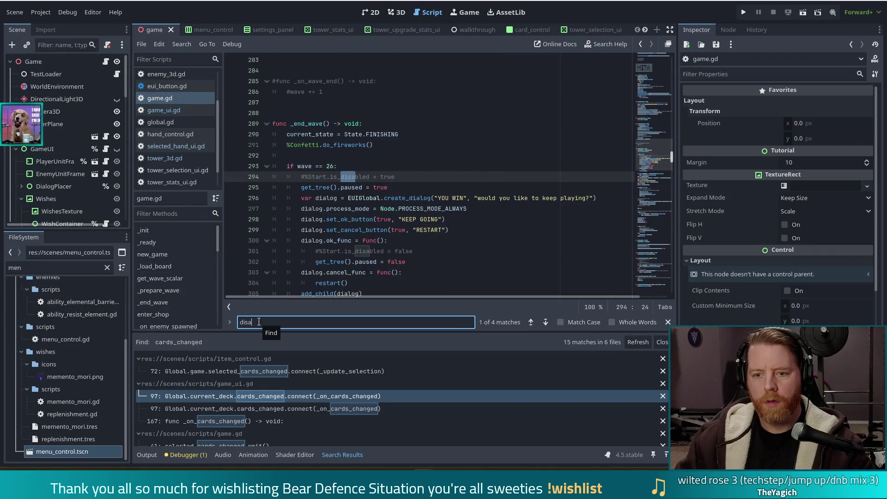
pyautogui.press('BackSpace')
pyautogui.write('card')
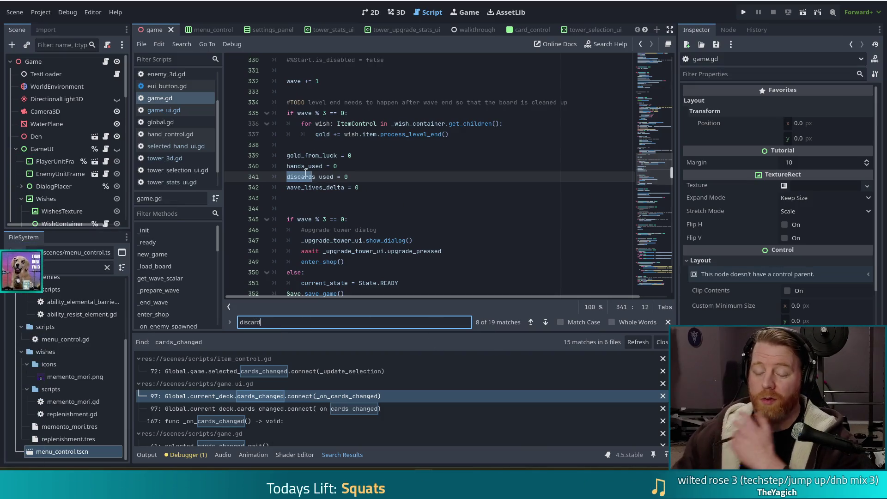
pyautogui.click(546, 323)
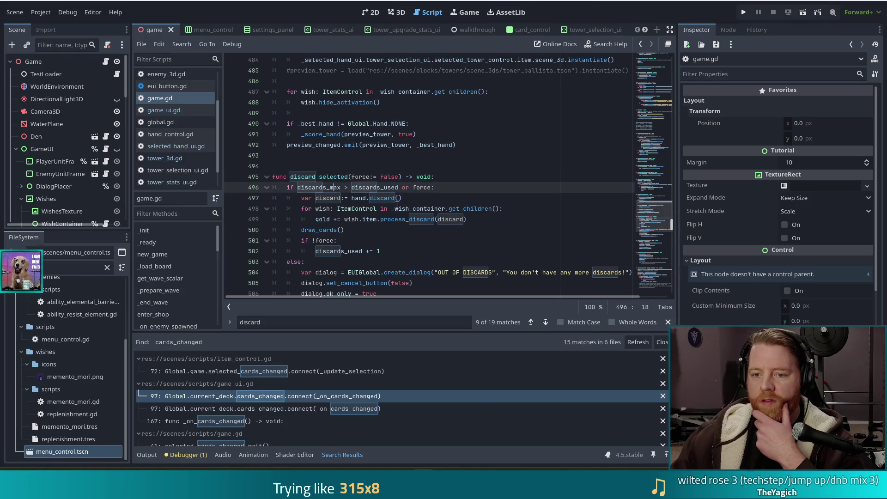
pyautogui.scroll(-3, 396, 205)
pyautogui.press('Down')
pyautogui.press('Down')
pyautogui.press('Down')
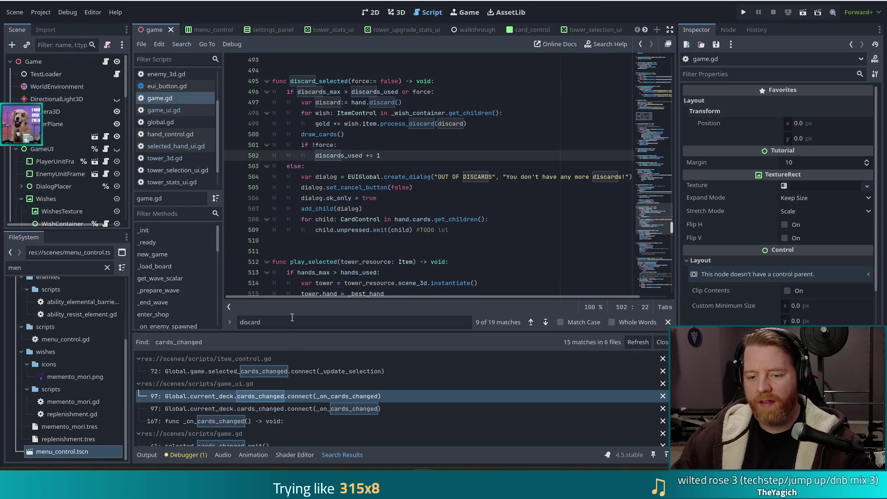
# Change the game.gd search term to 'play_se', then to 'discard_'
pyautogui.doubleClick(292, 319)
pyautogui.write('play_se')
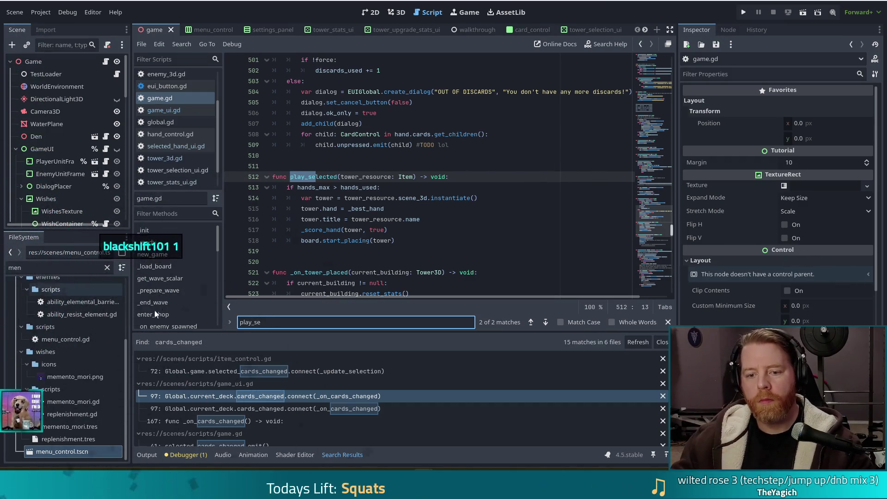
pyautogui.hotkey('ctrl', 'a')
pyautogui.write('discard_')
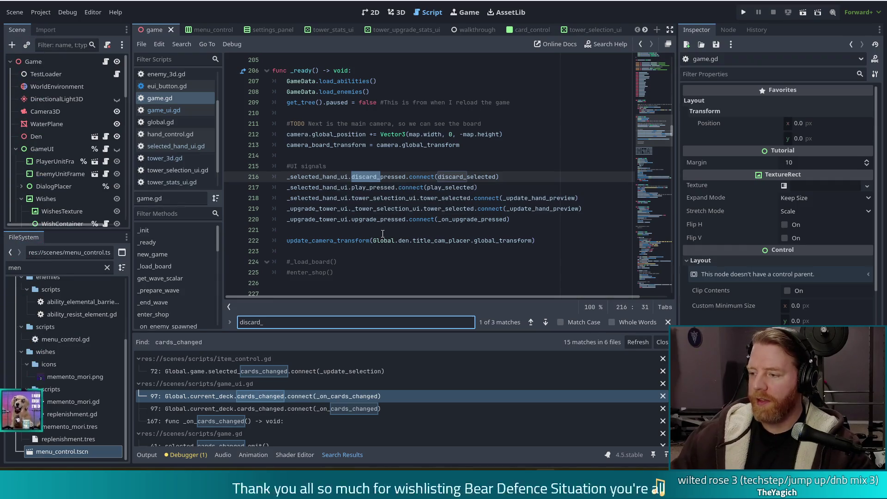
# Inspect the discard_pressed and play_pressed connection lines around line 216 in game.gd
pyautogui.click(495, 177)
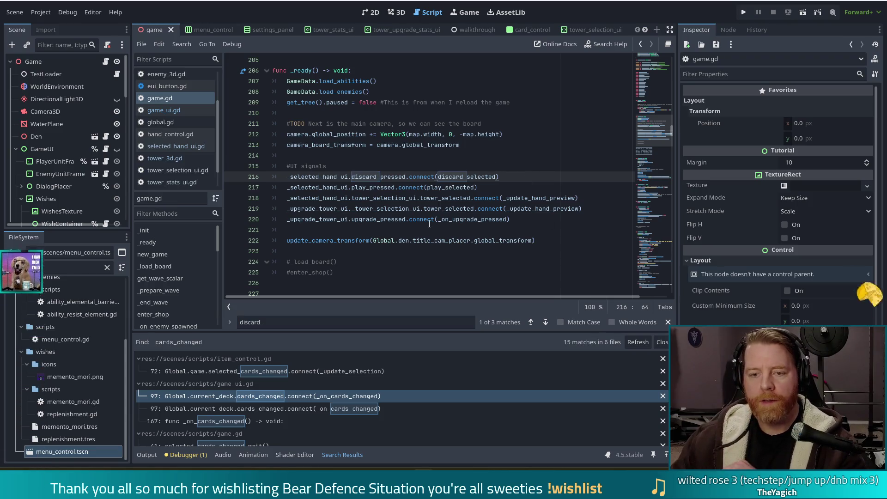
pyautogui.keyDown('shift'); pyautogui.click(513, 165); pyautogui.keyUp('shift')
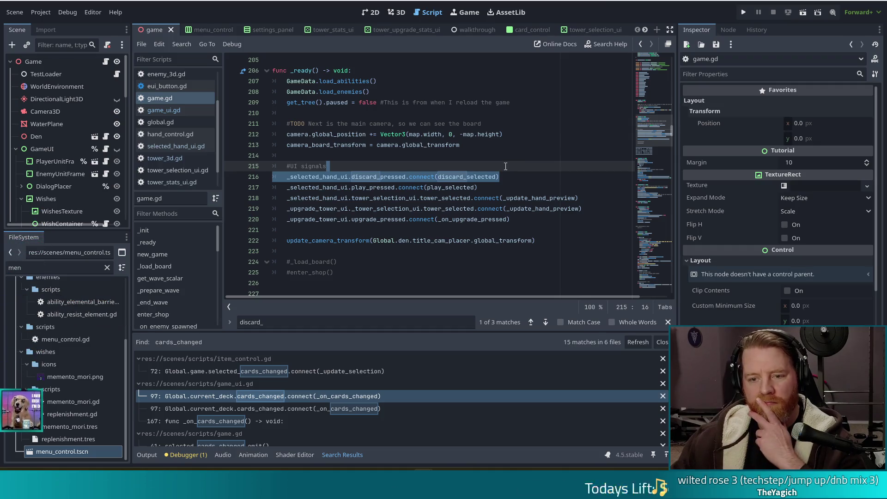
pyautogui.click(365, 188)
pyautogui.click(385, 187)
# Find the play_pressed to _on_play_pressed connection on line 98 of game_ui.gd with 'play_'
pyautogui.click(172, 111)
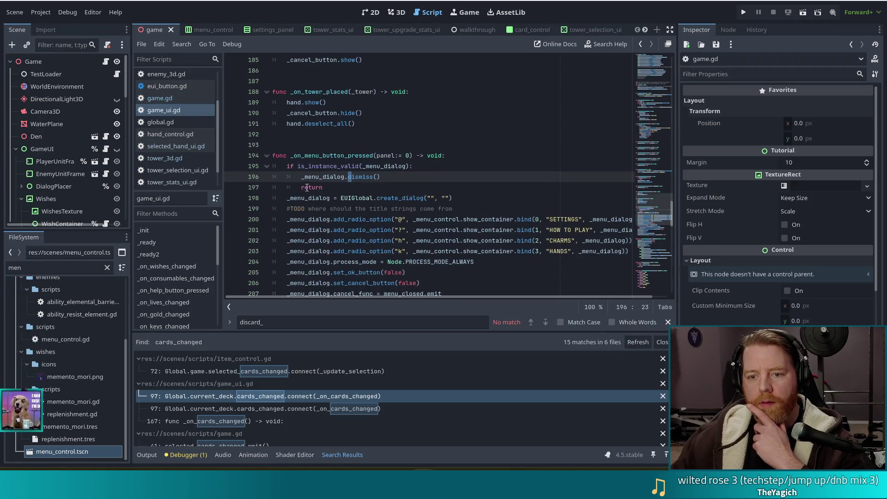
pyautogui.click(395, 184)
pyautogui.hotkey('ctrl', 'f')
pyautogui.write('play')
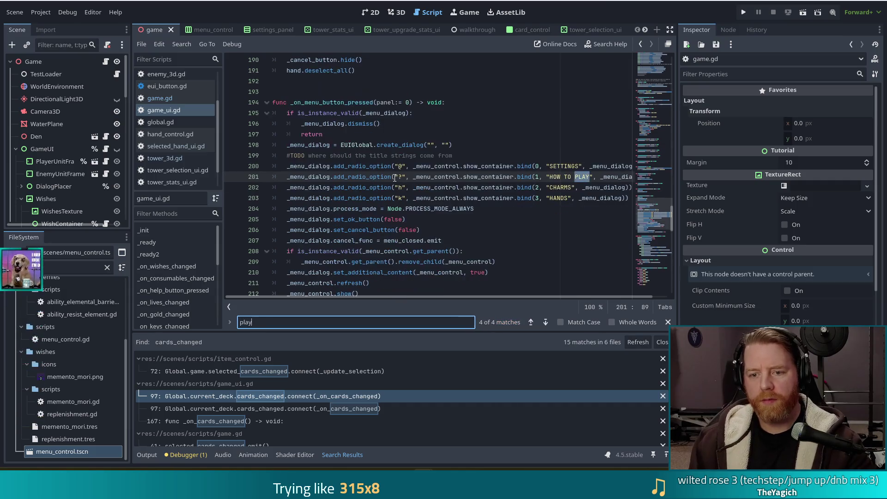
pyautogui.write('_')
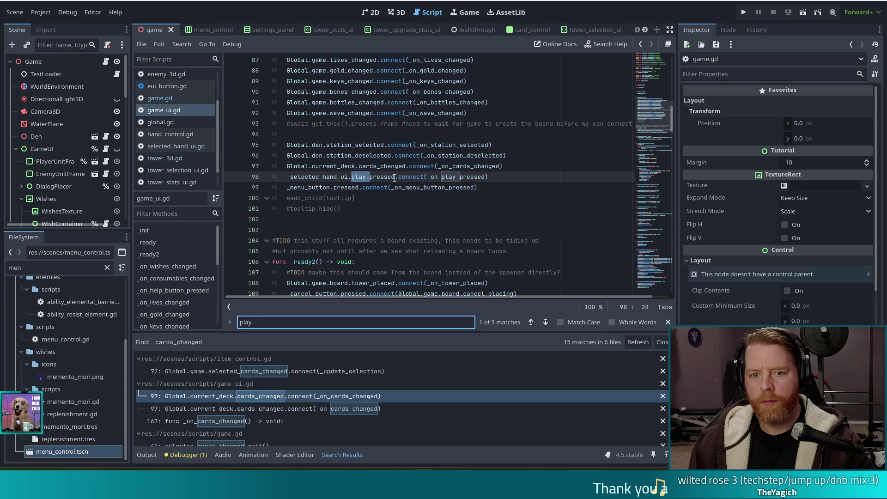
pyautogui.click(508, 178)
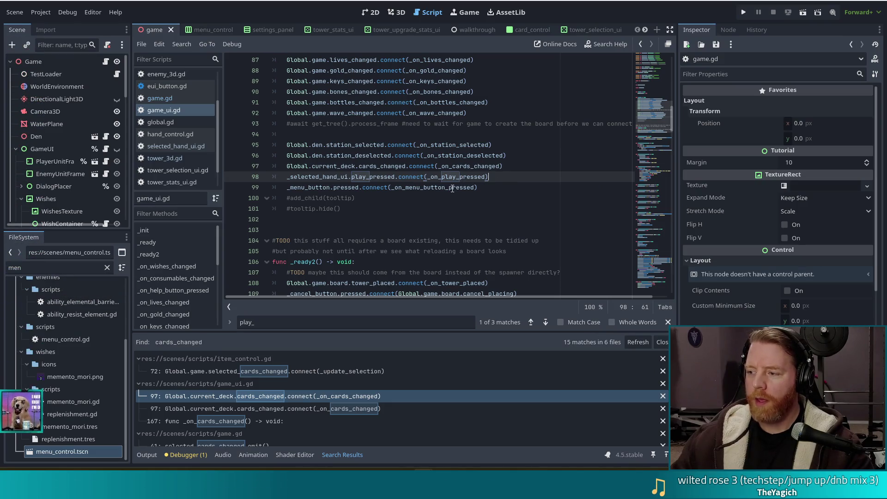
pyautogui.moveTo(452, 188)
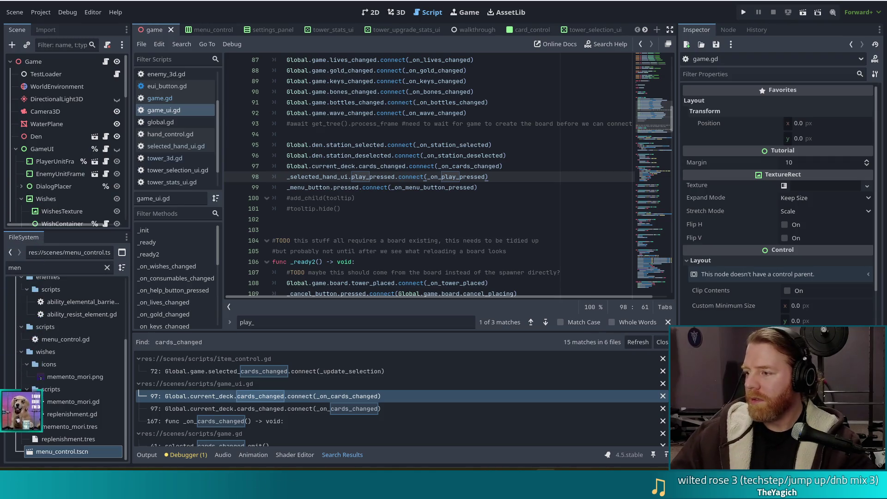
pyautogui.click(468, 155)
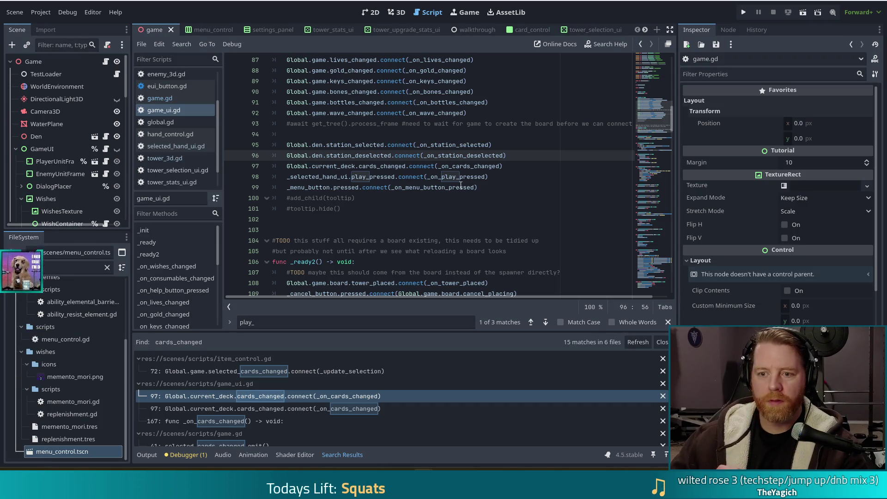
pyautogui.click(463, 187)
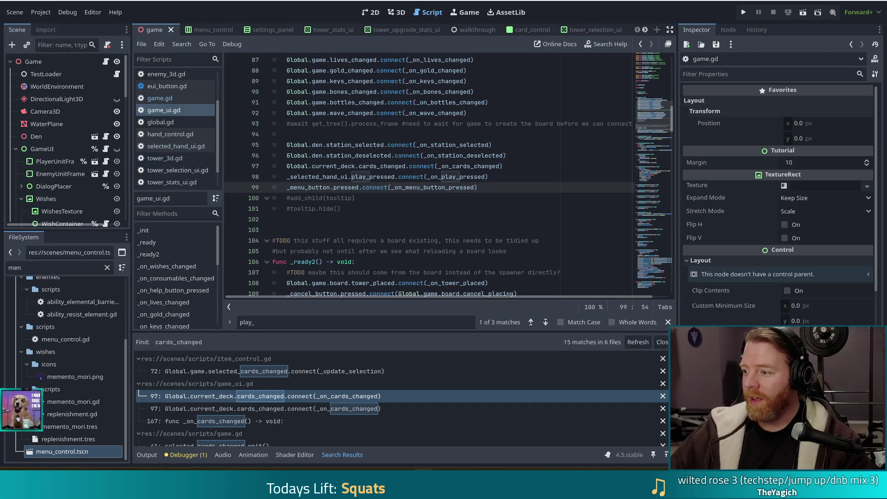
pyautogui.click(495, 184)
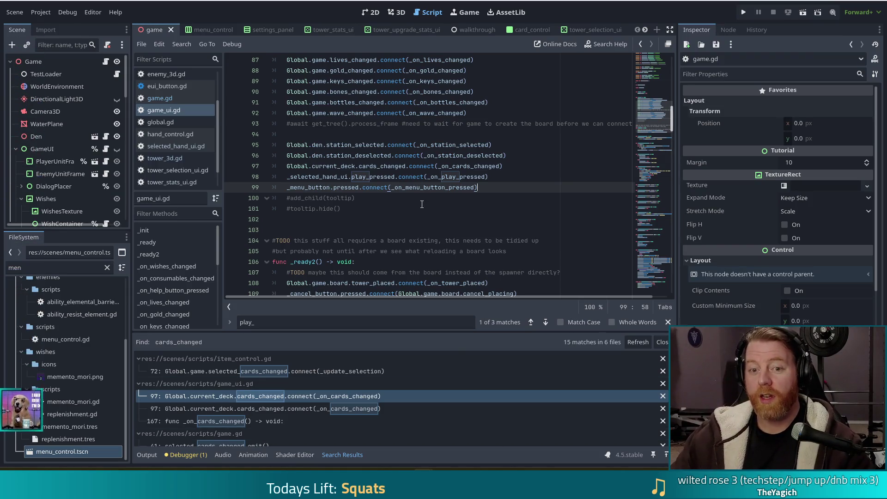
pyautogui.click(506, 181)
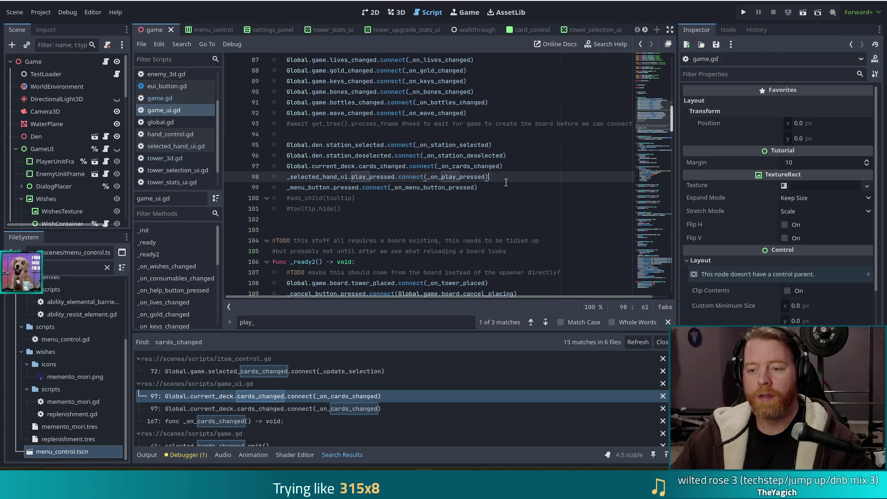
# Duplicate the play_pressed connection line in game_ui.gd
pyautogui.moveTo(506, 182); pyautogui.dragTo(514, 161)
pyautogui.hotkey('ctrl', 'shift', 'd')
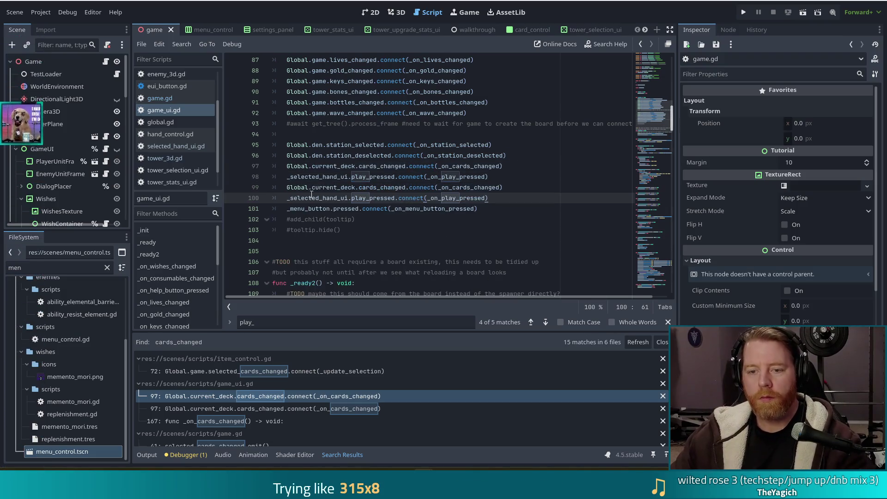
pyautogui.moveTo(490, 199)
pyautogui.mouseDown()
pyautogui.moveTo(492, 177)
pyautogui.moveTo(514, 166)
pyautogui.mouseUp()
pyautogui.press('BackSpace')
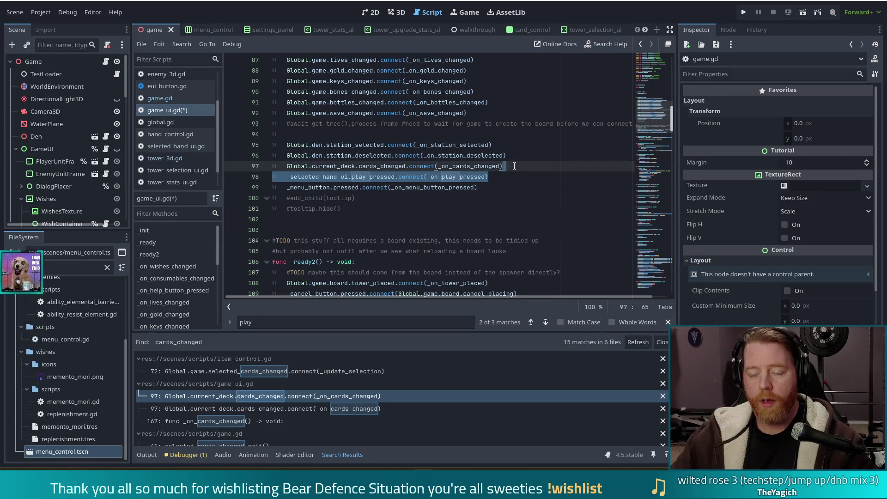
pyautogui.hotkey('ctrl', 'shift', 'd')
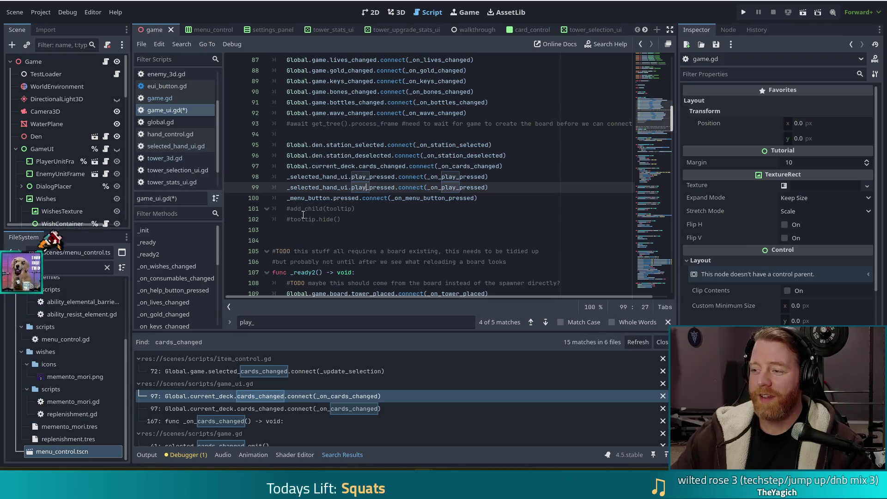
# Rename line 99 to connect discard_pressed to _on_discard_pressed
pyautogui.press('BackSpace')
pyautogui.press('BackSpace')
pyautogui.press('BackSpace')
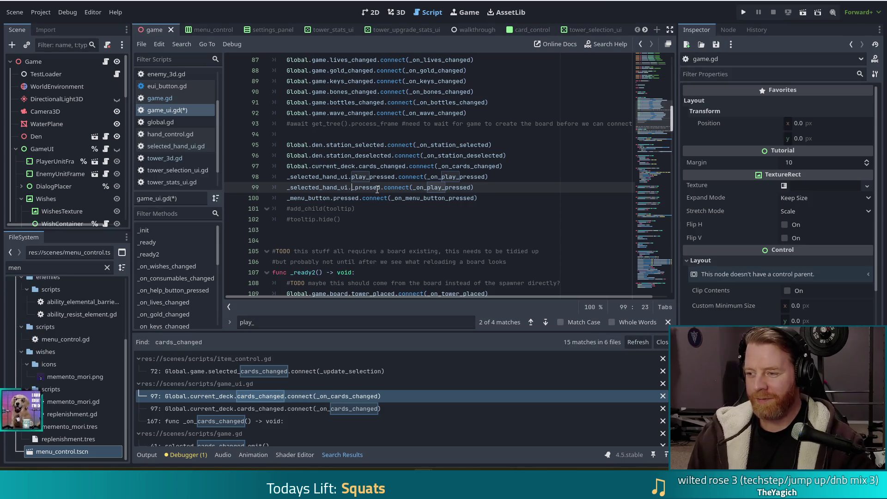
pyautogui.write('discard_')
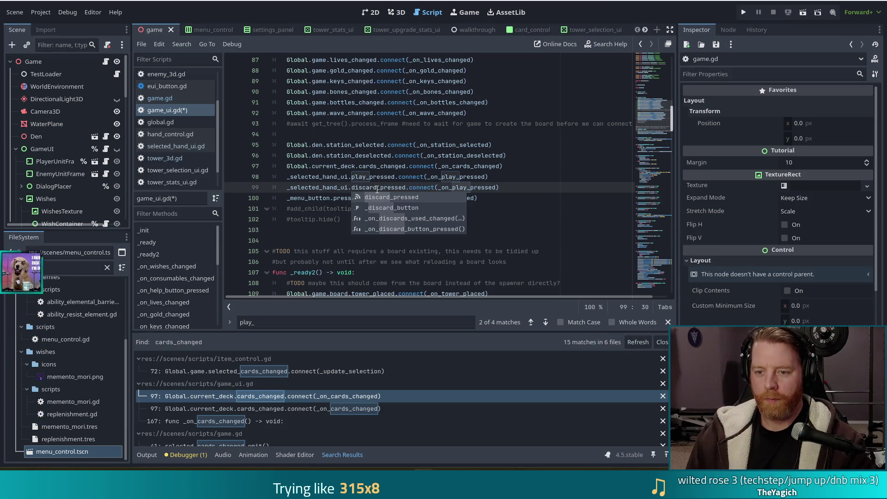
pyautogui.click(467, 187)
pyautogui.press('Delete')
pyautogui.press('Delete')
pyautogui.press('Delete')
pyautogui.hotkey('ctrl', 'z')
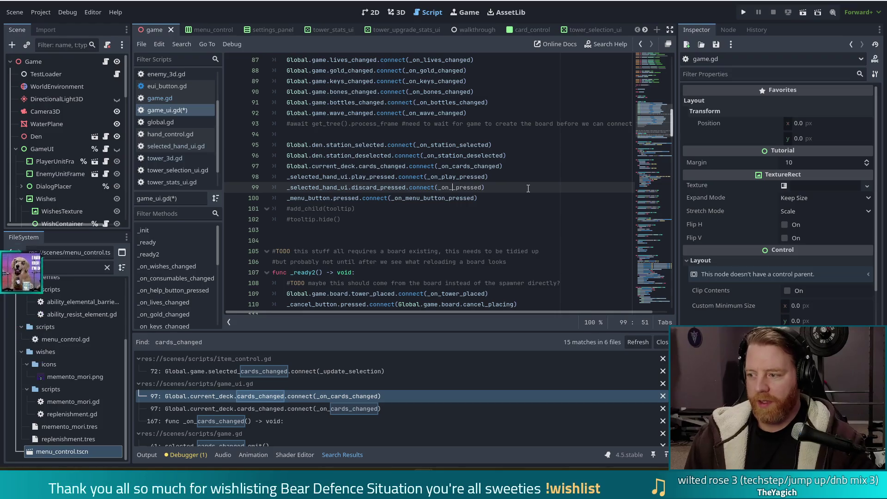
pyautogui.press('BackSpace')
pyautogui.press('BackSpace')
pyautogui.press('BackSpace')
pyautogui.write('discard_')
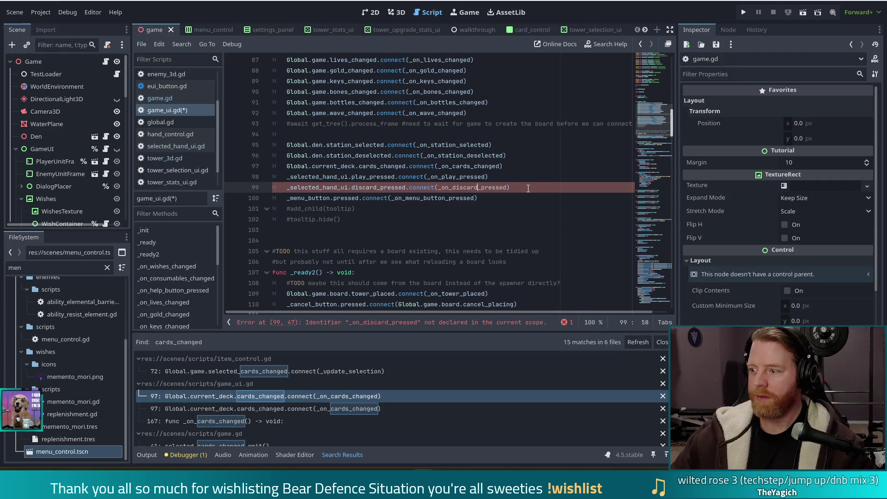
pyautogui.click(528, 189)
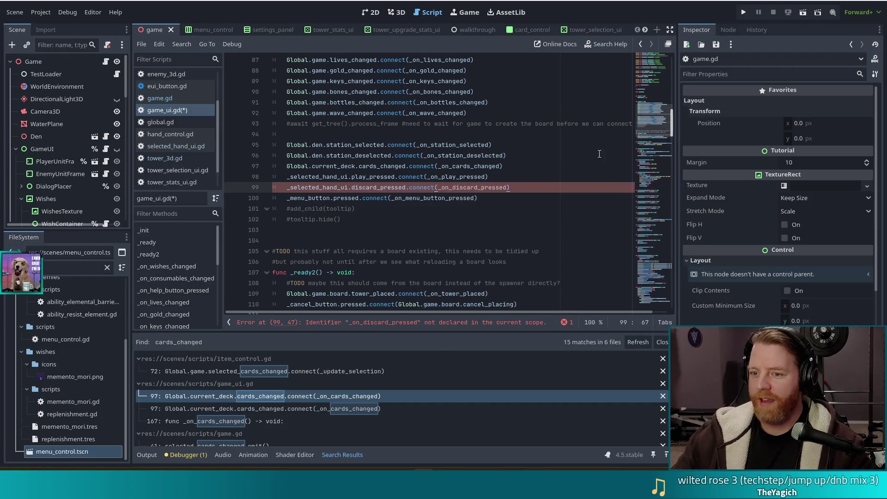
pyautogui.click(452, 177)
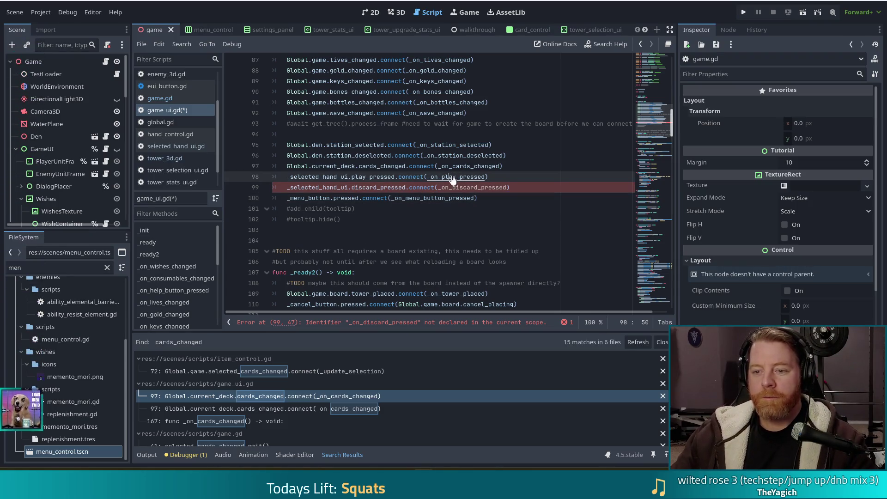
# Copy the _on_play_pressed function and paste a duplicate below it
pyautogui.keyDown('ctrl'); pyautogui.click(452, 178); pyautogui.keyUp('ctrl')
pyautogui.moveTo(386, 198)
pyautogui.mouseDown()
pyautogui.moveTo(463, 178)
pyautogui.moveTo(488, 150)
pyautogui.mouseUp()
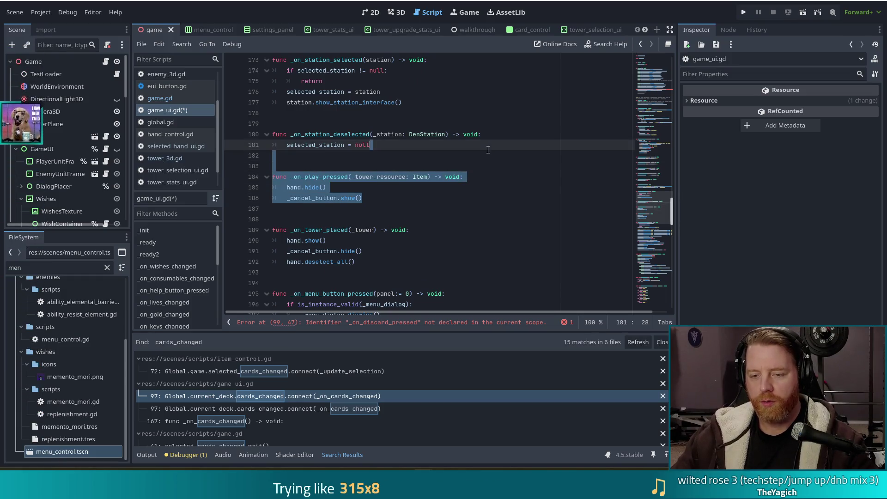
pyautogui.hotkey('ctrl', 'c')
pyautogui.click(393, 199)
pyautogui.hotkey('ctrl', 'v')
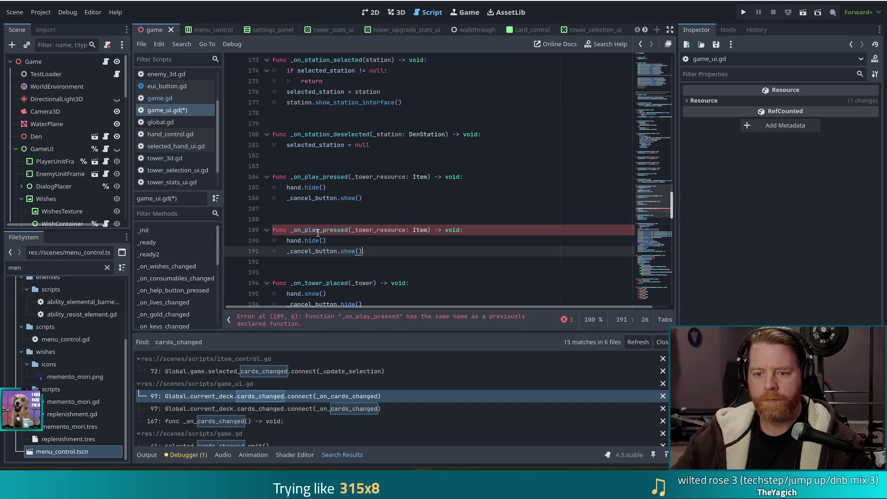
# Rename the copied function to _on_discard_pressed and save the script
pyautogui.click(317, 231)
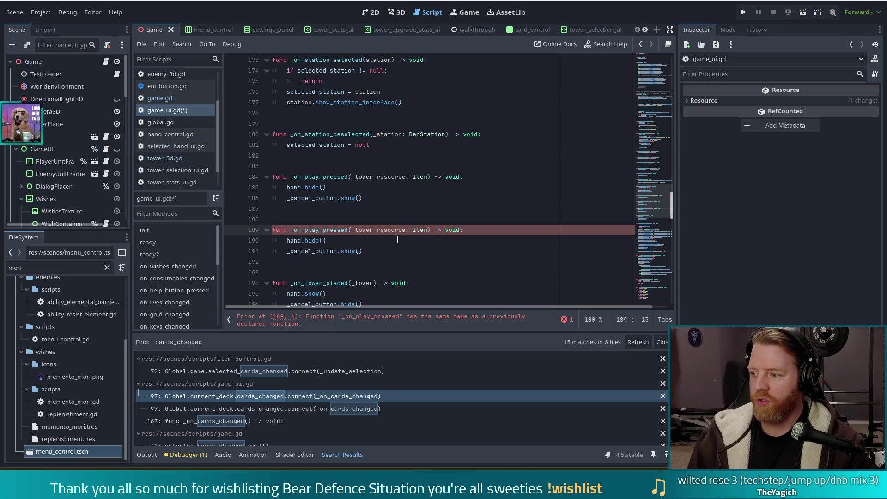
pyautogui.press('BackSpace')
pyautogui.press('BackSpace')
pyautogui.press('BackSpace')
pyautogui.press('Delete')
pyautogui.write('dis')
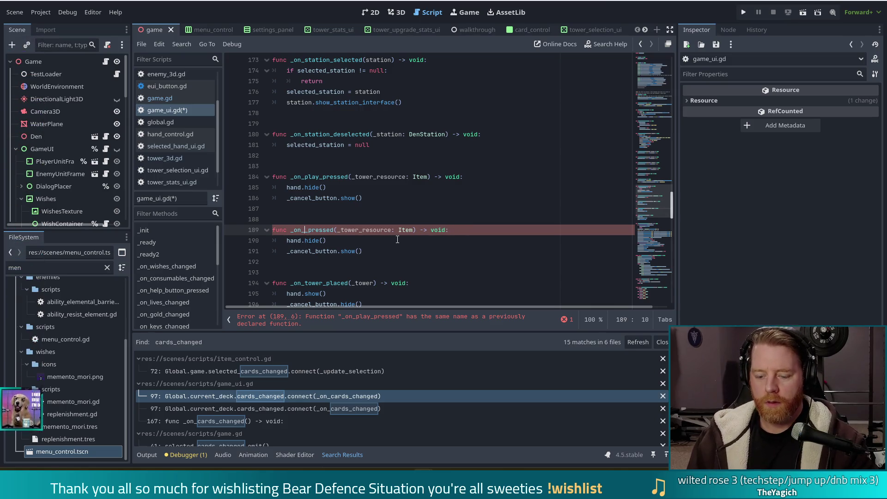
pyautogui.write('card')
pyautogui.hotkey('ctrl', 's')
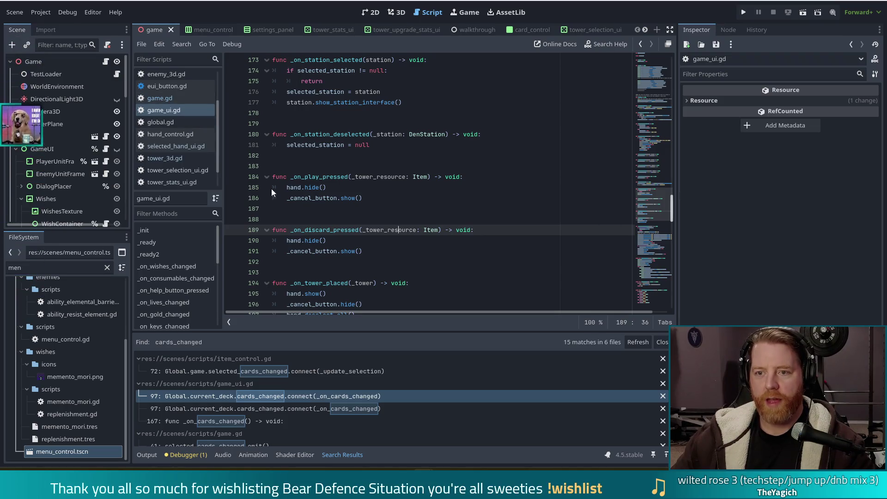
pyautogui.moveTo(639, 203); pyautogui.dragTo(639, 111)
# Find where discard_pressed is declared and emitted in selected_hand_ui.gd
pyautogui.click(318, 202)
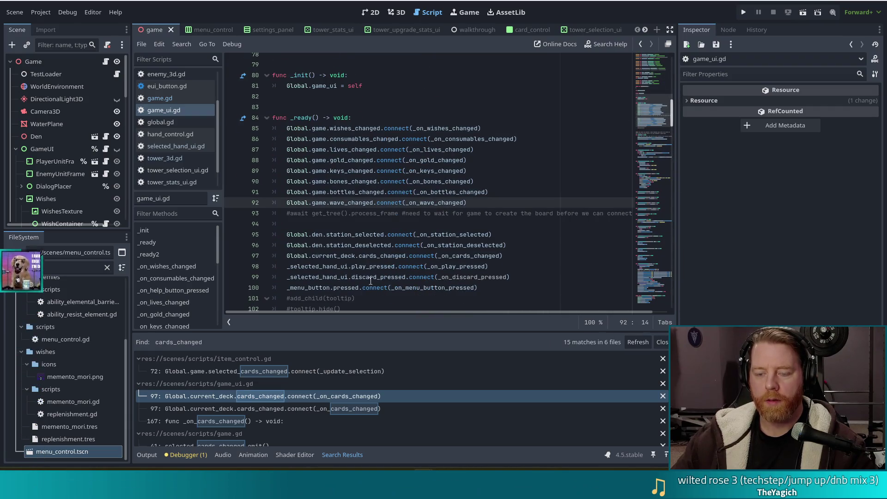
pyautogui.keyDown('ctrl'); pyautogui.click(376, 278); pyautogui.keyUp('ctrl')
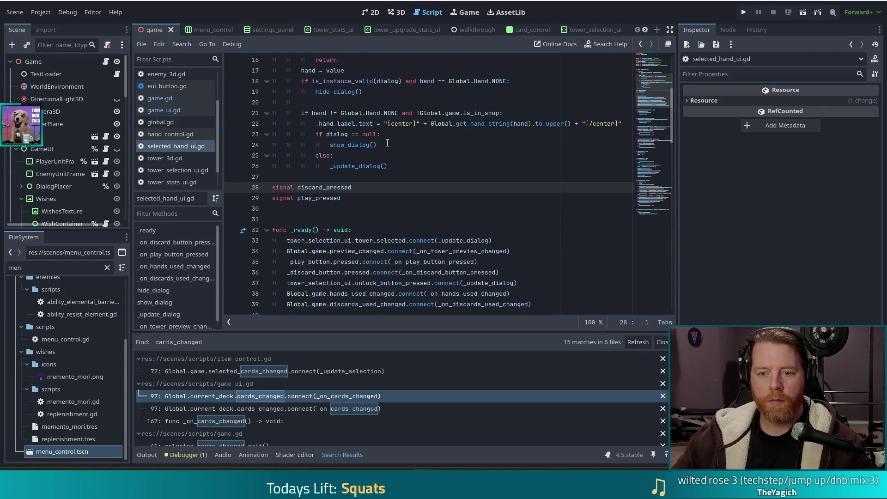
pyautogui.hotkey('ctrl', 'f')
pyautogui.write('disca')
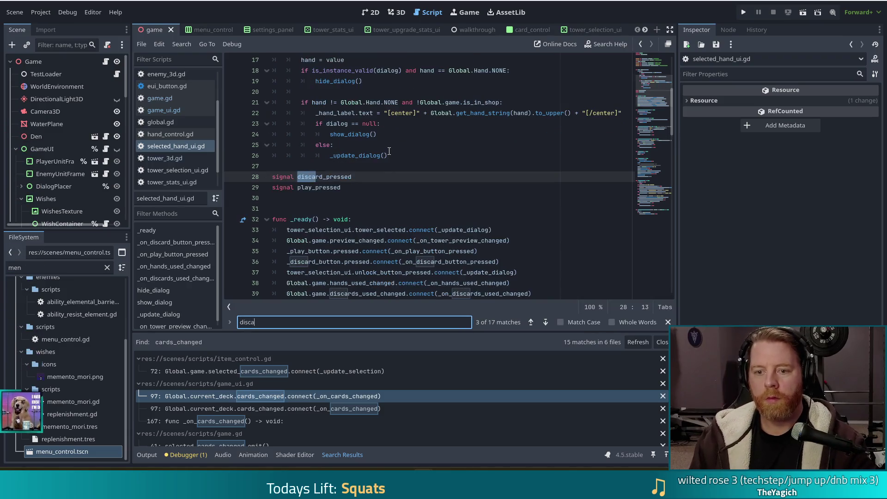
pyautogui.write('rd_pressed')
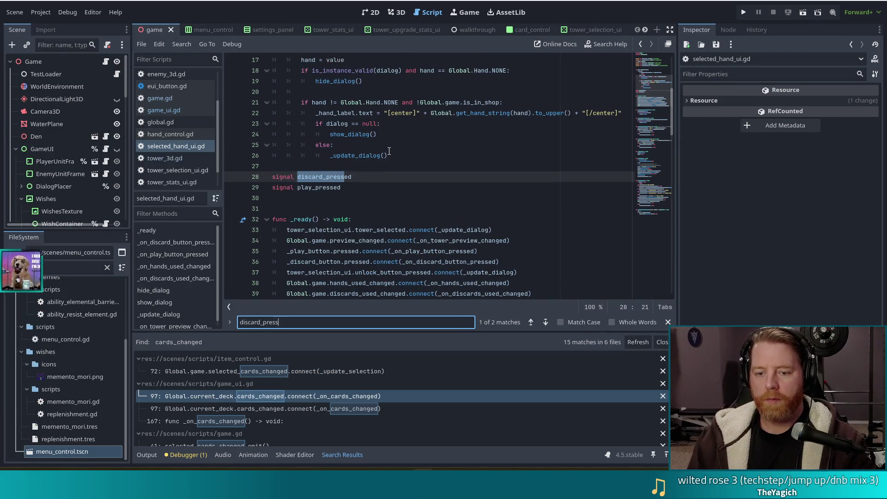
pyautogui.click(546, 323)
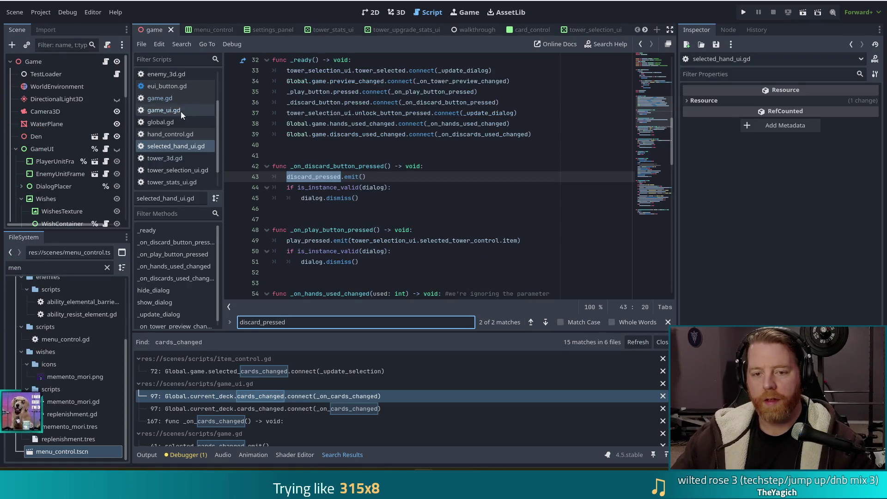
# Delete the _tower_resource: Item parameter from _on_discard_pressed in game_ui.gd
pyautogui.click(166, 109)
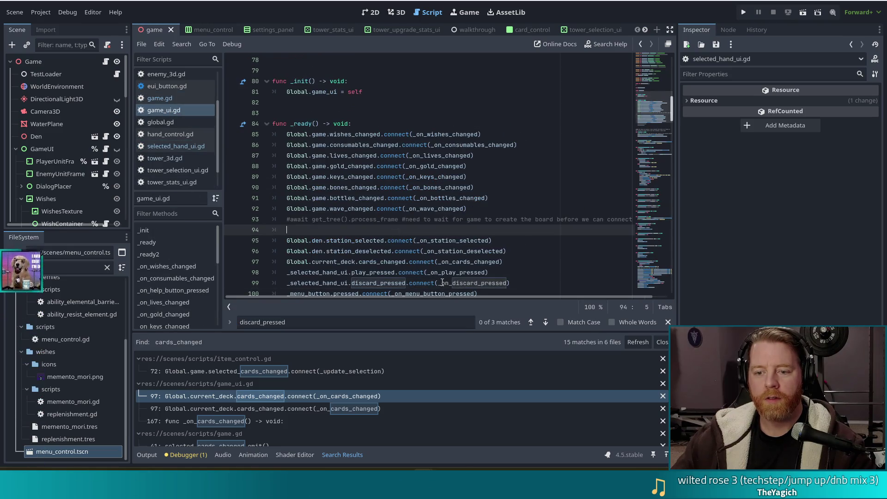
pyautogui.scroll(-2, 416, 217)
pyautogui.click(422, 220)
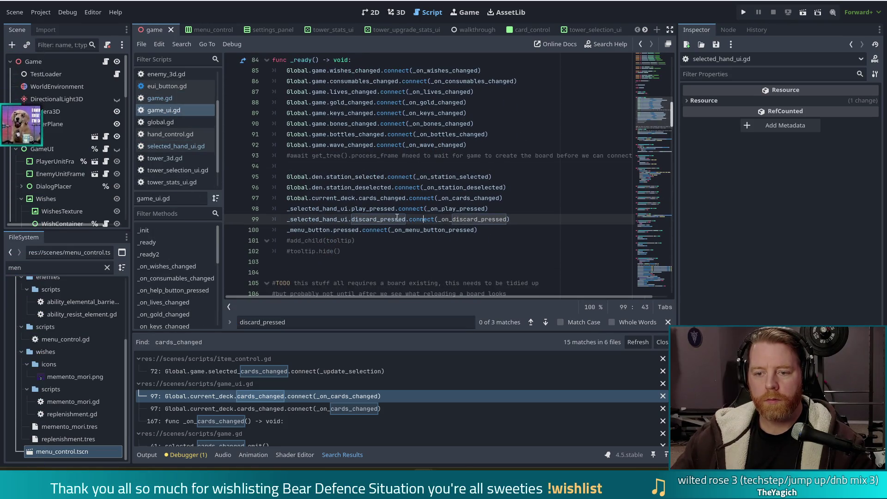
pyautogui.keyDown('ctrl'); pyautogui.click(457, 219); pyautogui.keyUp('ctrl')
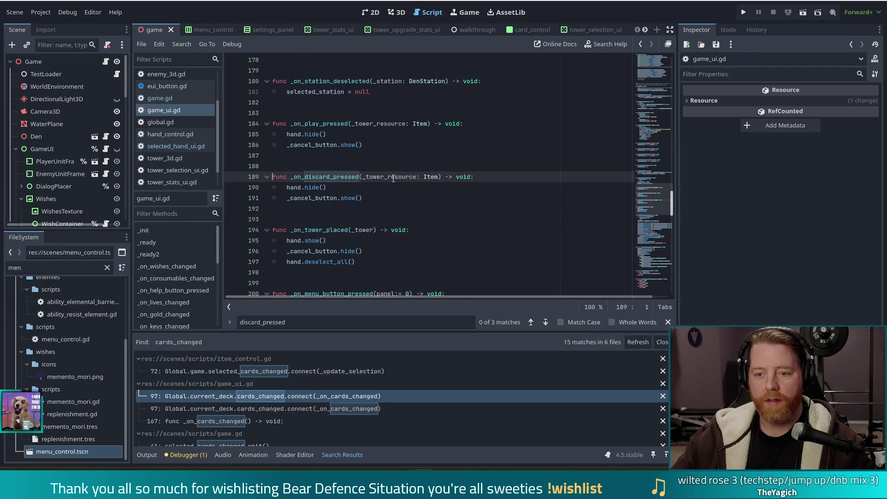
pyautogui.moveTo(363, 176); pyautogui.dragTo(439, 175)
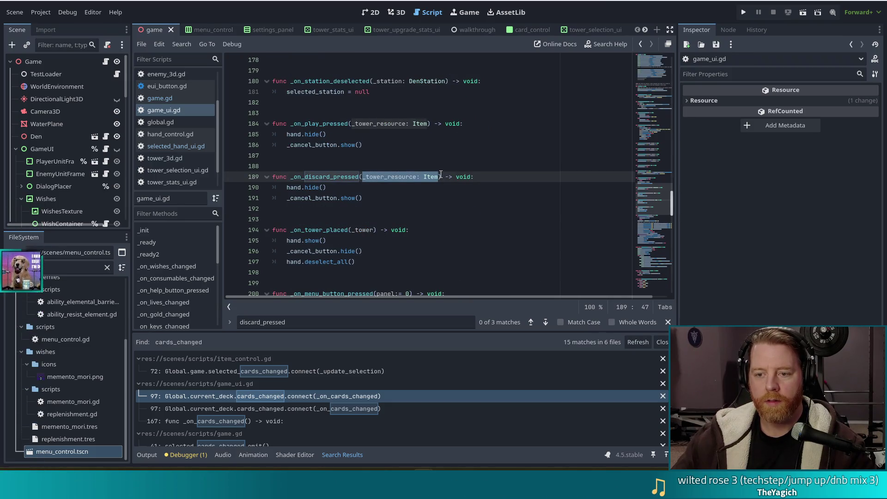
pyautogui.press('BackSpace')
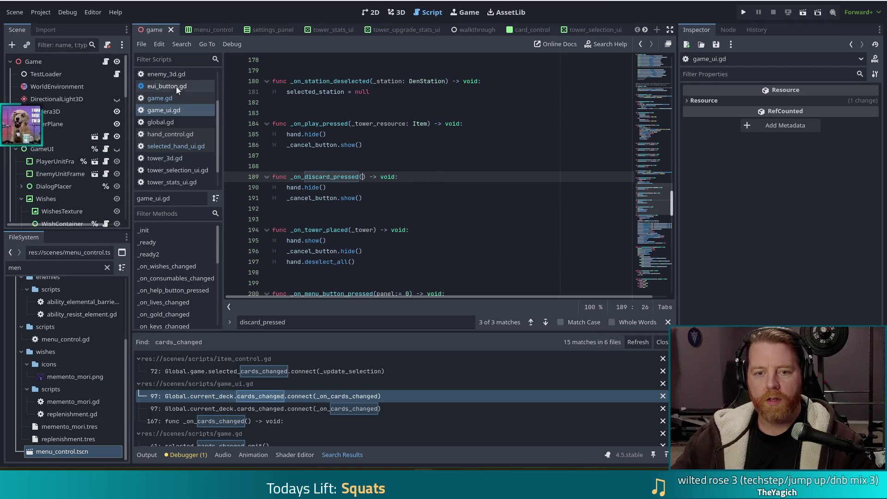
pyautogui.click(161, 98)
pyautogui.click(448, 208)
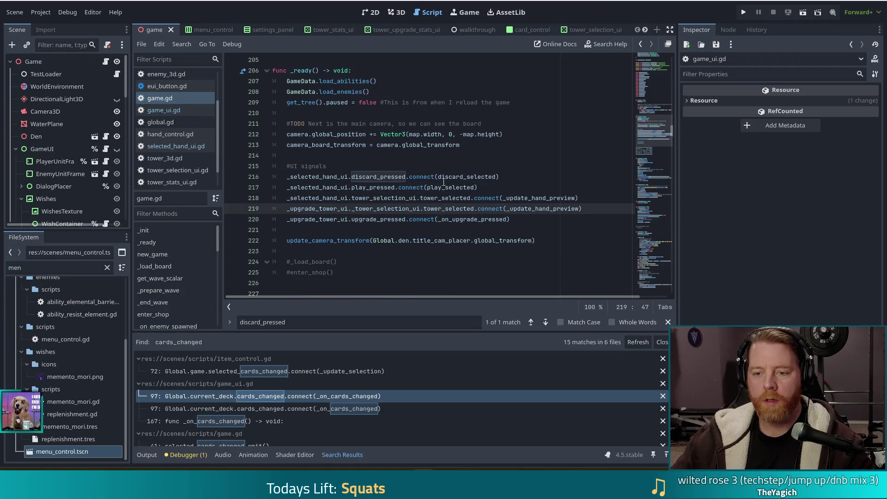
# Comment out and restore the discard_pressed connect line 216 in game.gd
pyautogui.click(287, 176)
pyautogui.write('#')
pyautogui.click(487, 176)
pyautogui.press('BackSpace')
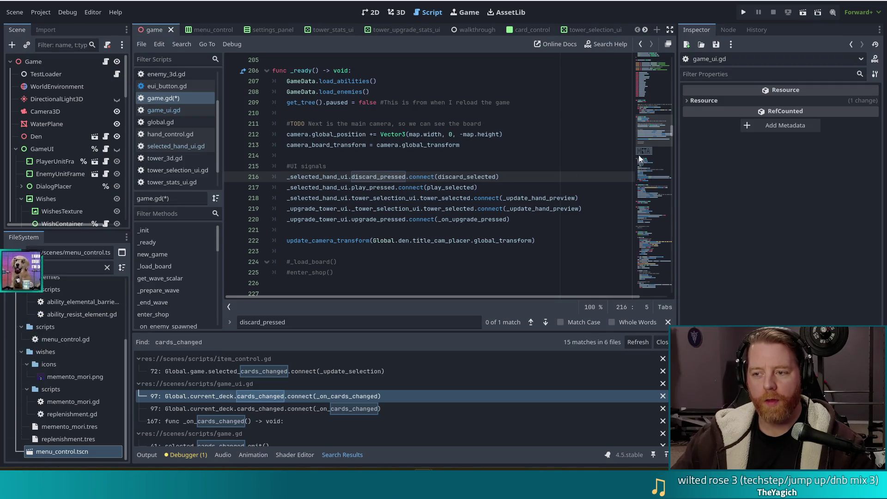
# Jump to the discard_selected(force := false) definition at line 495 and review it
pyautogui.scroll(-2, 658, 127)
pyautogui.click(434, 126)
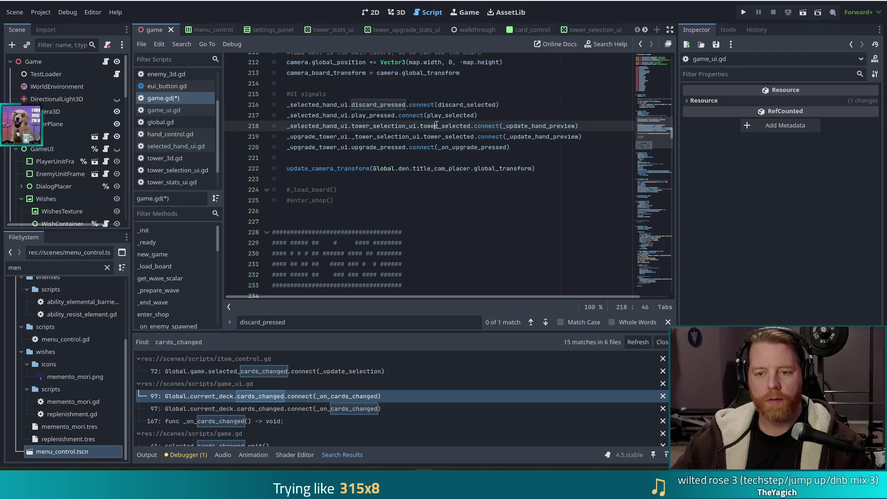
pyautogui.scroll(2, 504, 189)
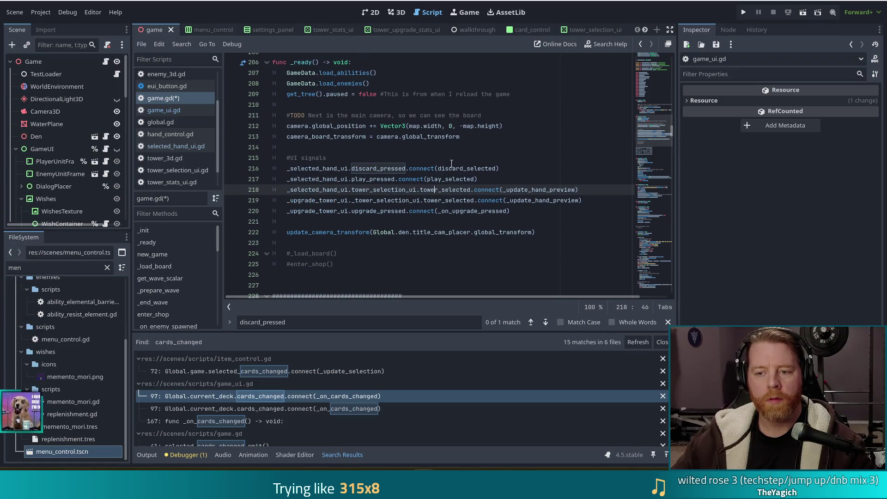
pyautogui.keyDown('ctrl'); pyautogui.click(483, 172); pyautogui.keyUp('ctrl')
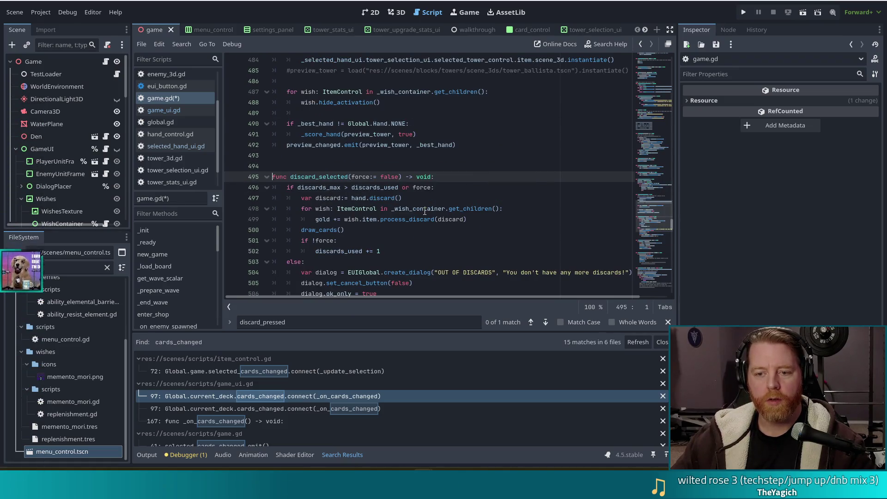
pyautogui.scroll(-3, 425, 210)
pyautogui.scroll(-1, 425, 211)
pyautogui.scroll(2, 436, 206)
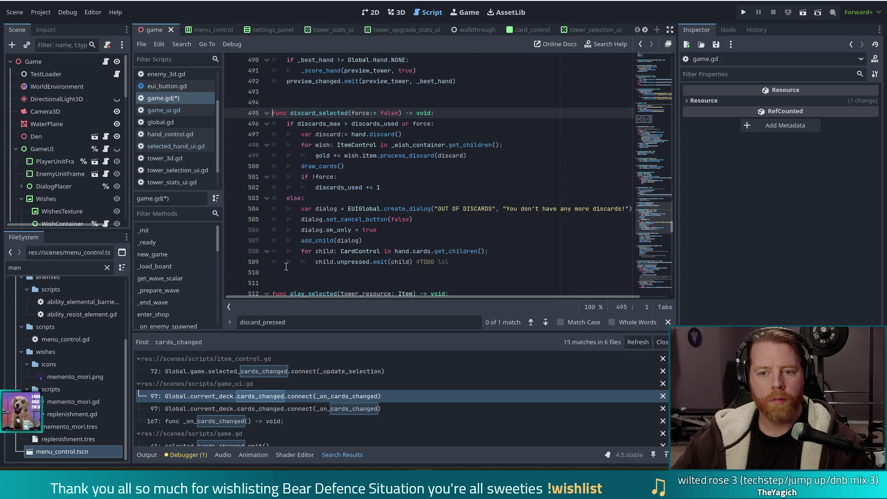
# Replace _on_discard_pressed's two hide/show lines with Global.game.discard_selected() and save game_ui.gd
pyautogui.click(167, 111)
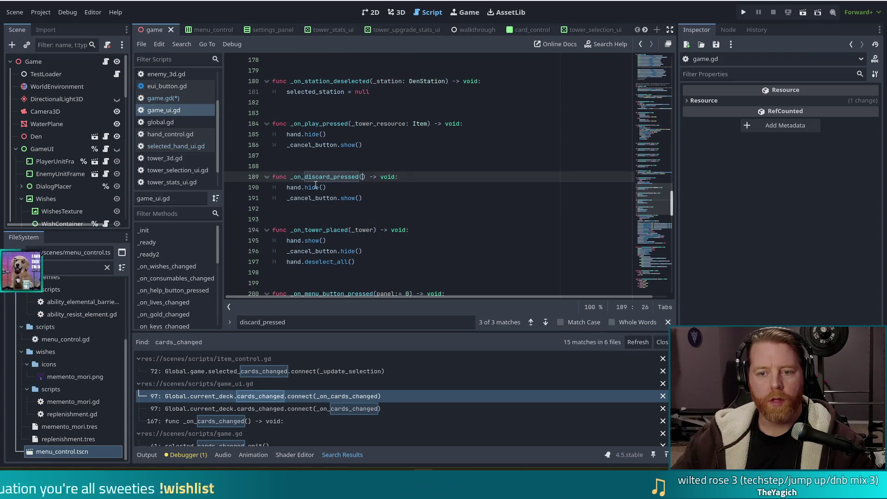
pyautogui.moveTo(369, 197); pyautogui.dragTo(285, 188)
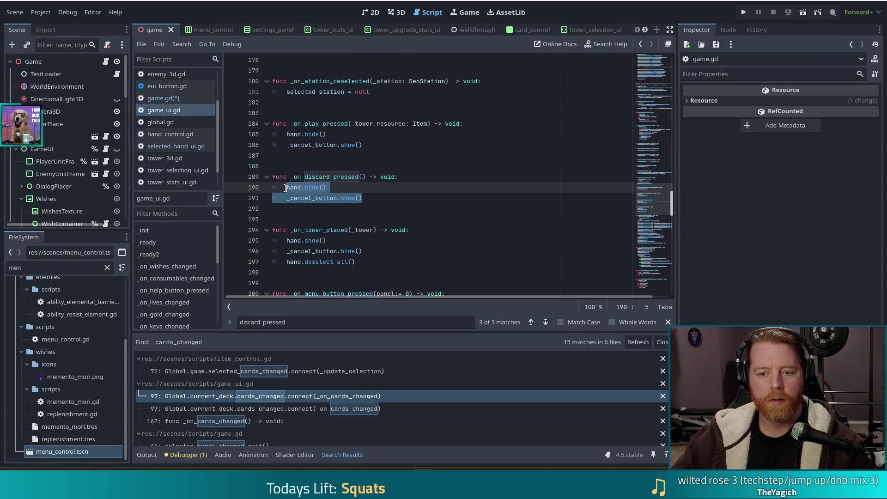
pyautogui.write('game.d')
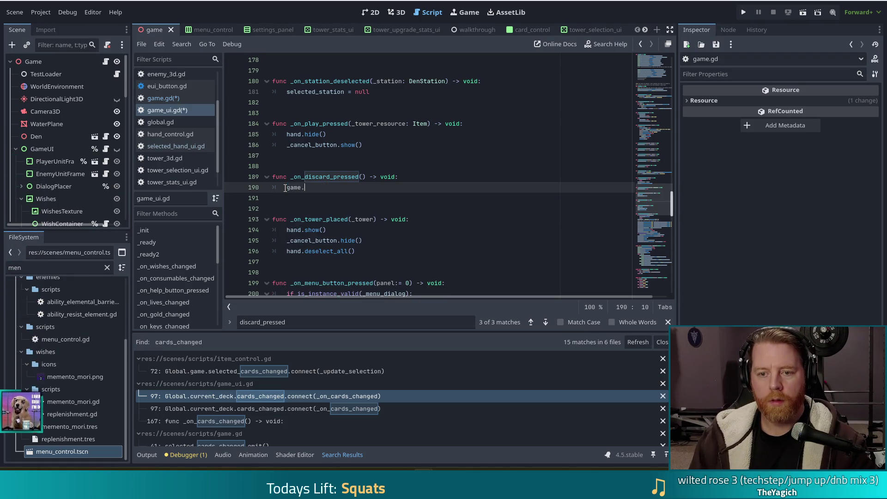
pyautogui.press('BackSpace')
pyautogui.press('BackSpace')
pyautogui.press('BackSpace')
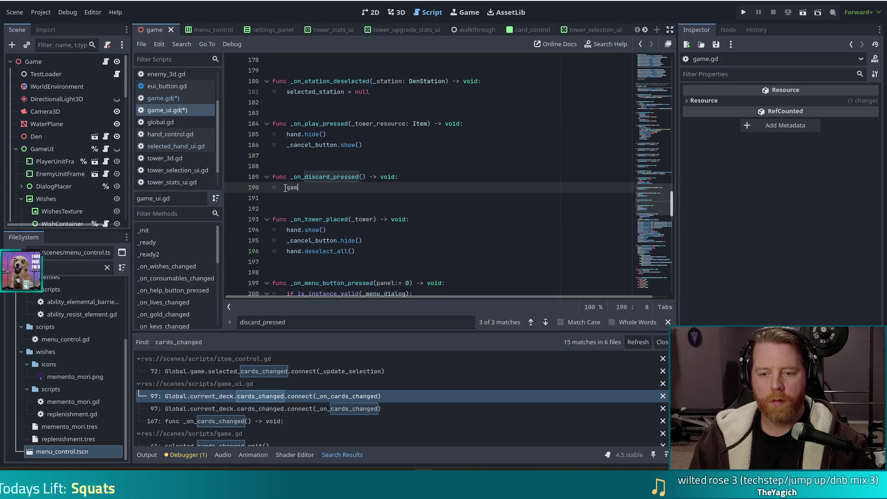
pyautogui.write('Global.g')
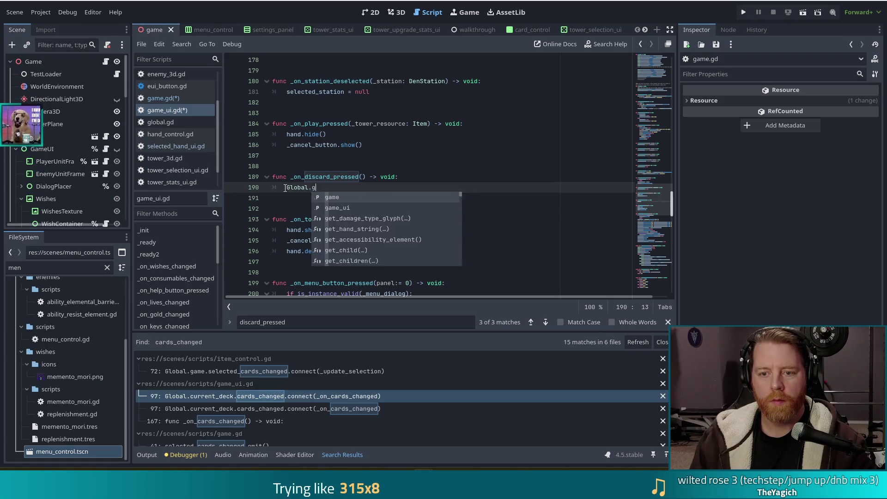
pyautogui.write('ame.dis')
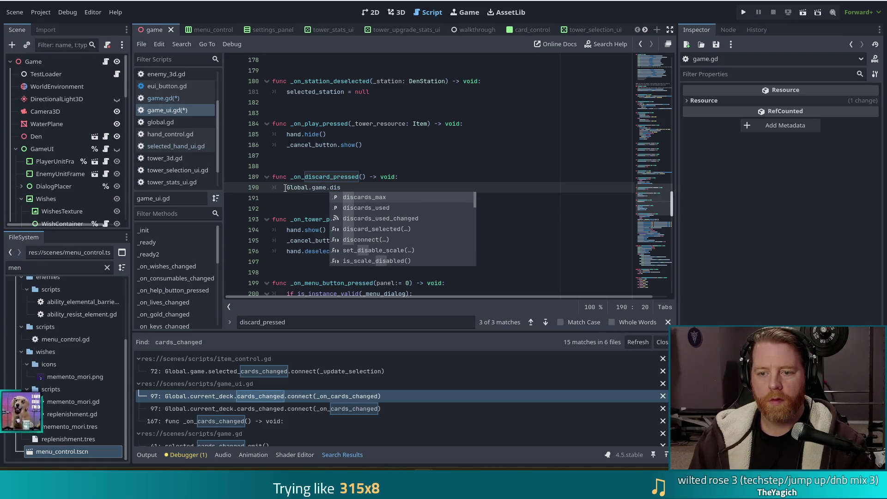
pyautogui.press('Down')
pyautogui.press('Down')
pyautogui.press('Down')
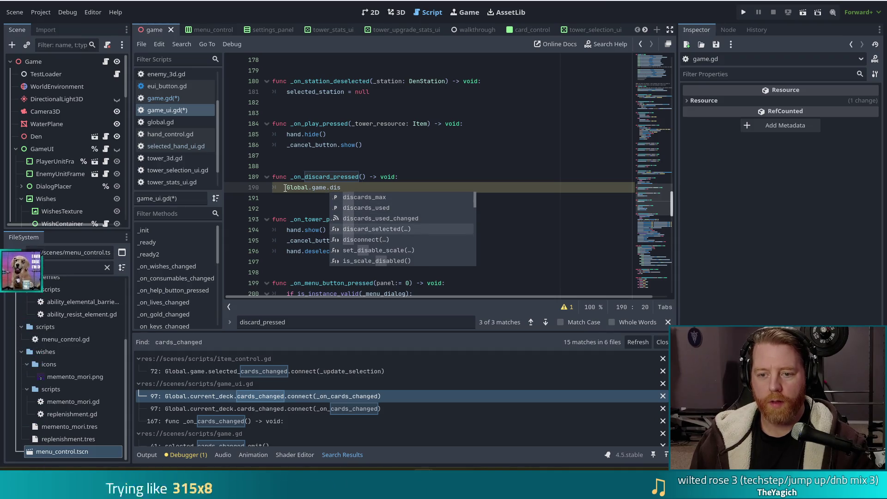
pyautogui.press('Return')
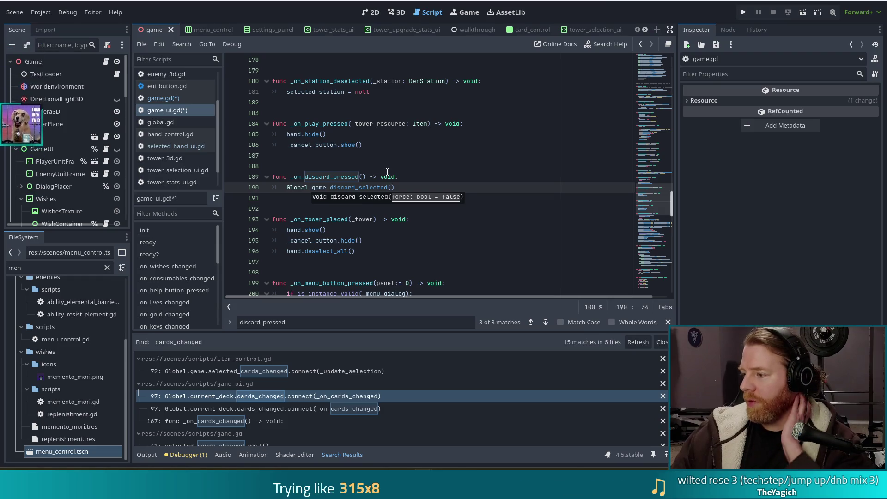
pyautogui.click(359, 177)
pyautogui.hotkey('ctrl', 's')
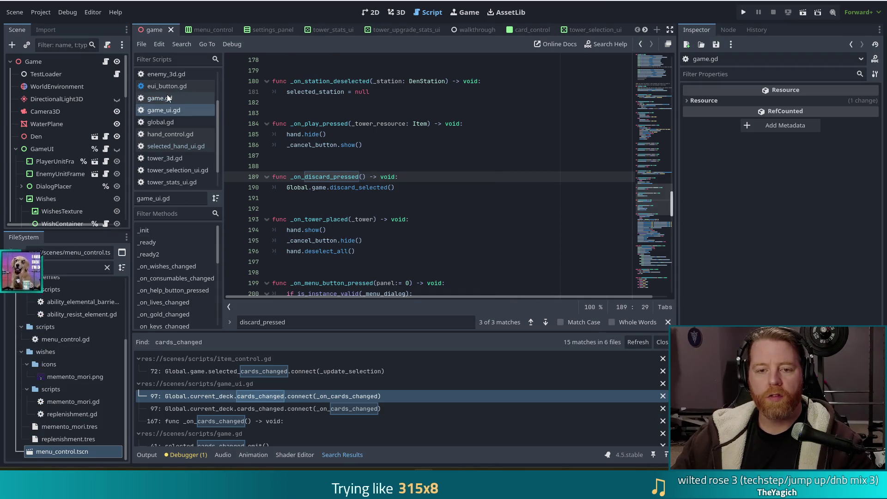
# Compare the play handler in game_ui.gd with discard_selected in game.gd
pyautogui.click(167, 96)
pyautogui.click(168, 111)
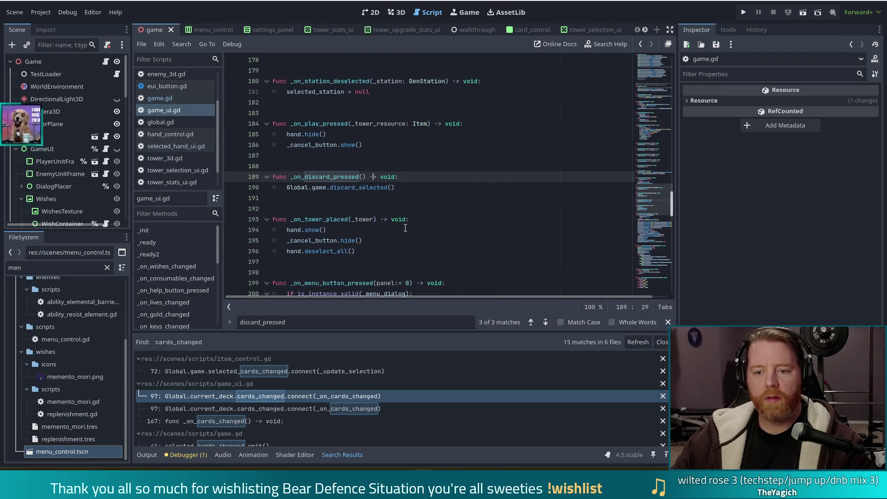
pyautogui.click(354, 144)
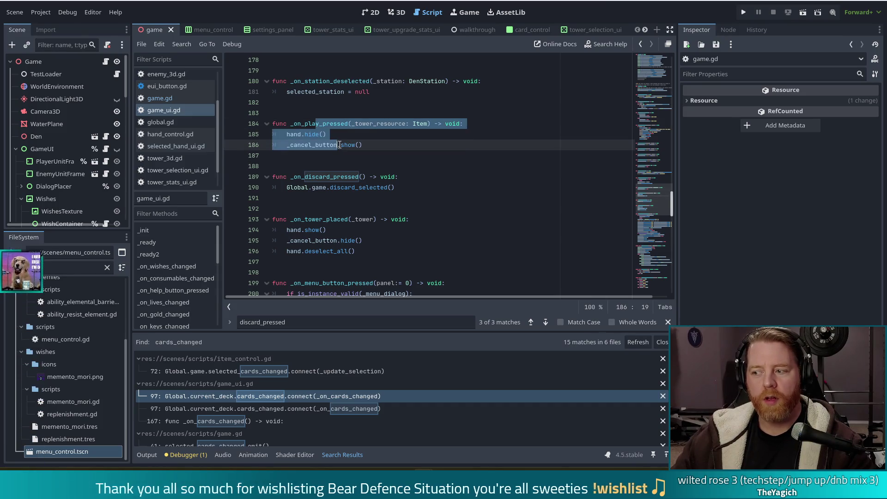
pyautogui.click(378, 146)
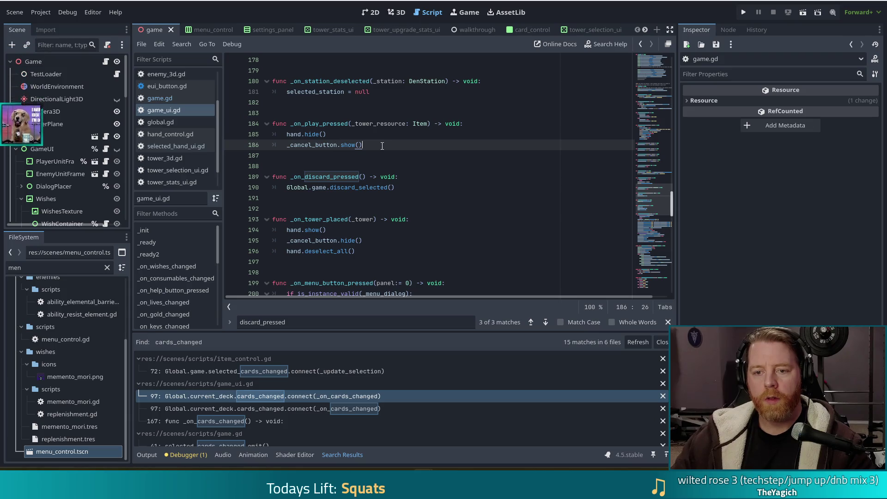
pyautogui.click(210, 98)
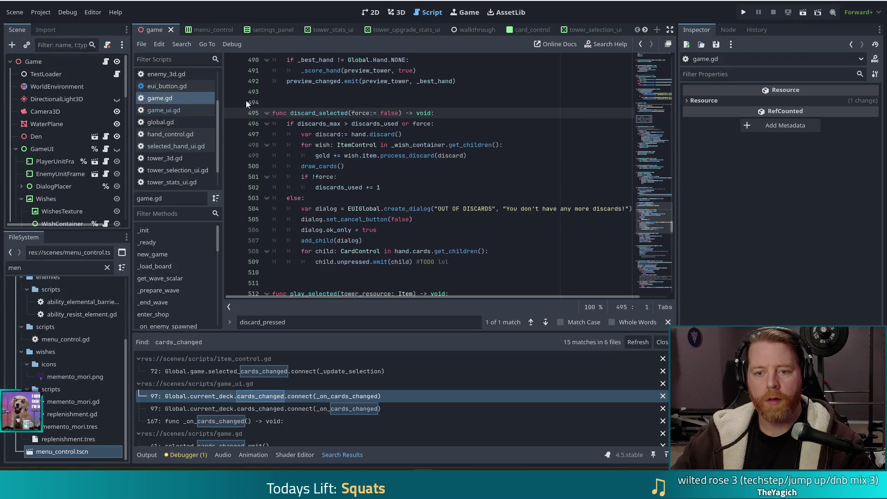
pyautogui.scroll(5, 392, 171)
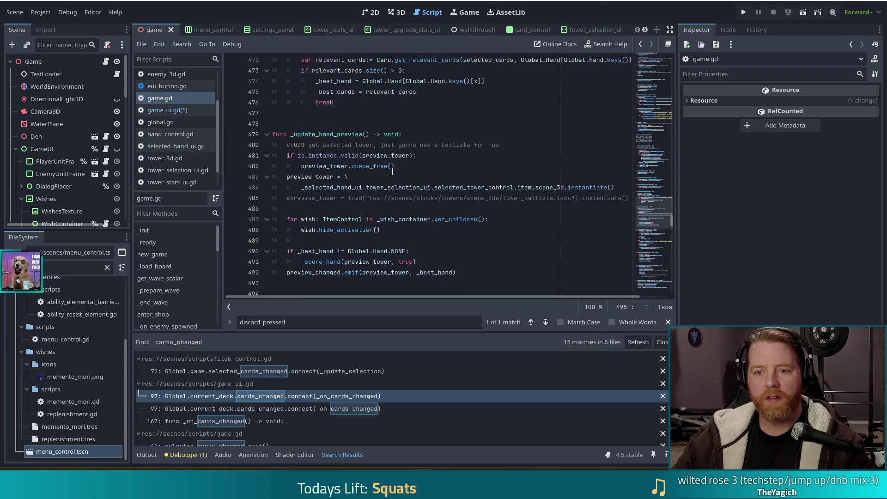
pyautogui.scroll(-9, 426, 200)
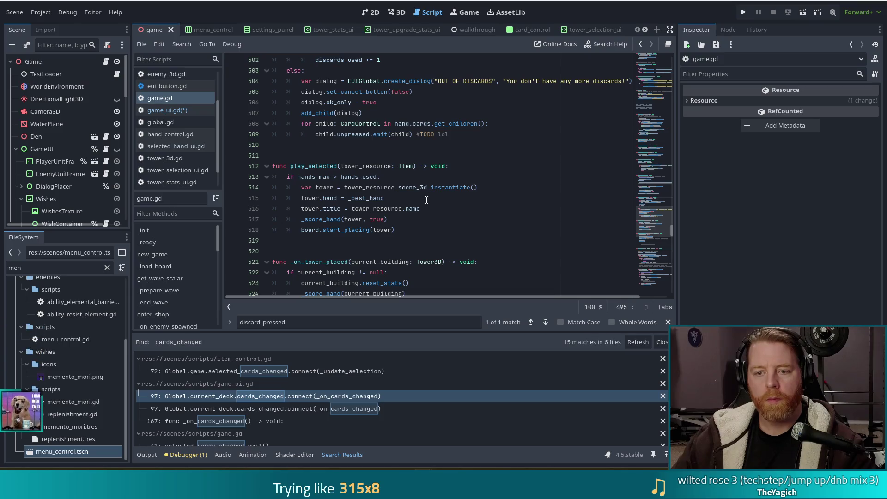
pyautogui.click(180, 111)
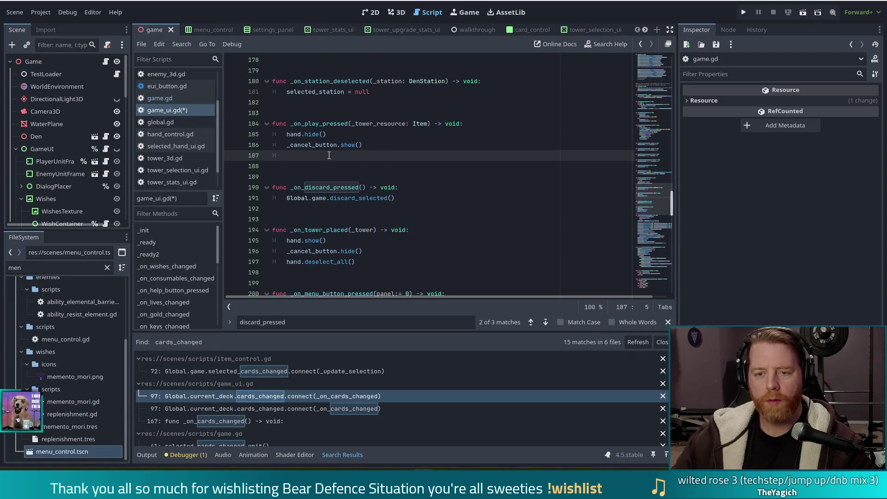
# Add Global.game.play_selected(_tower_resource) to the play handler on line 187 and save
pyautogui.write('Global.game.pl')
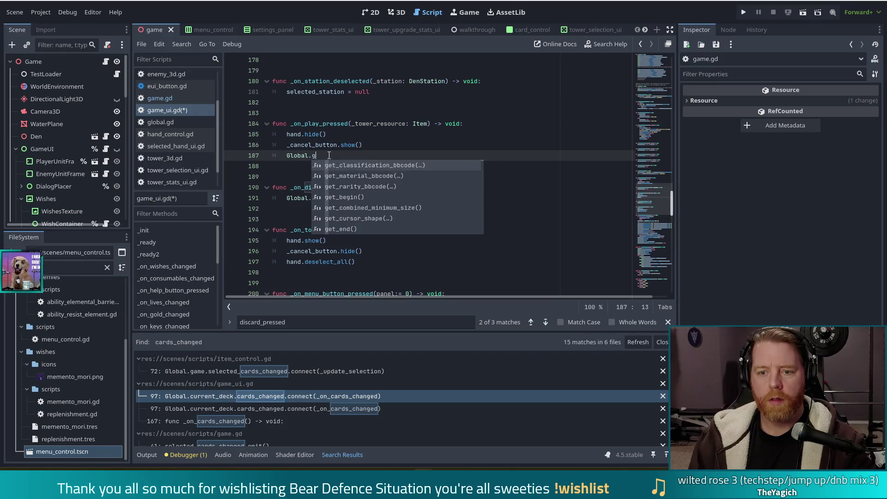
pyautogui.write('a')
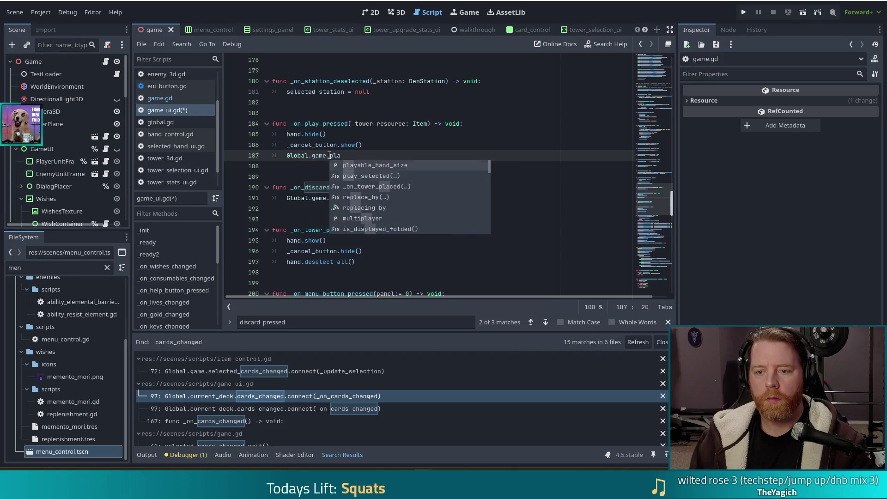
pyautogui.press('Down')
pyautogui.press('Return')
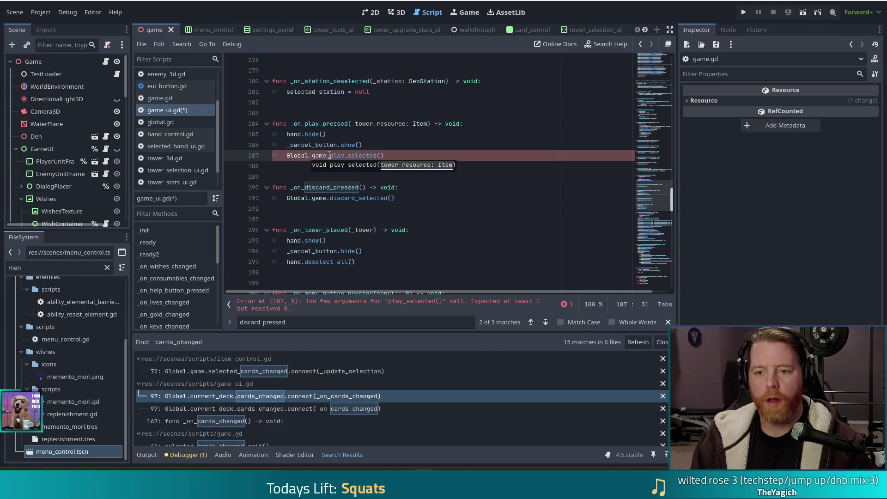
pyautogui.write('_tower')
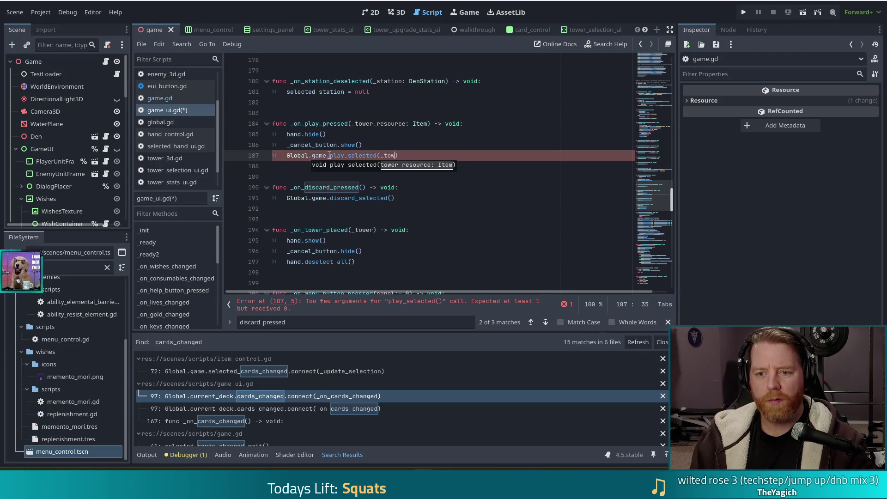
pyautogui.press('Return')
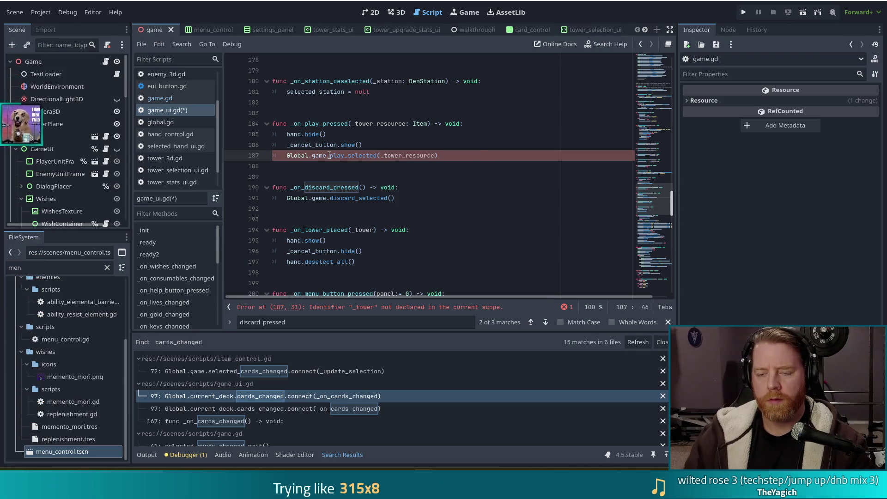
pyautogui.hotkey('ctrl', 's')
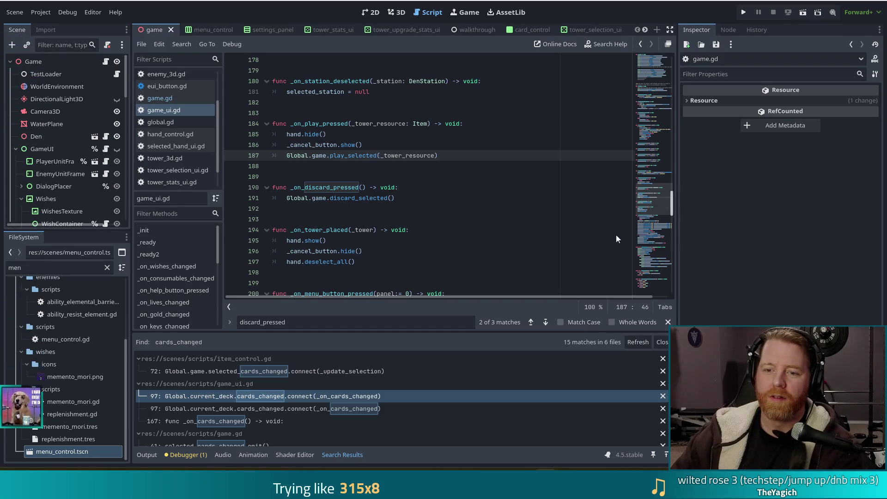
# Comment out the discard_pressed and play_pressed connections in game.gd, save, and run the project
pyautogui.press('Down')
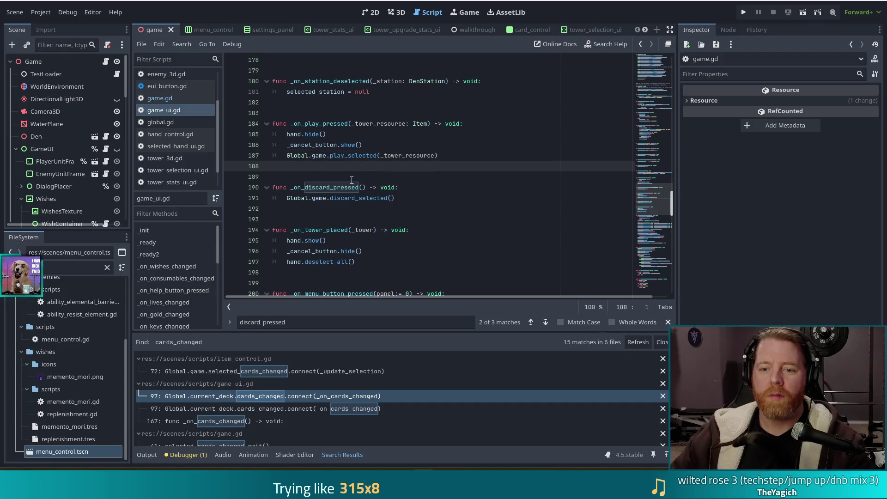
pyautogui.click(160, 98)
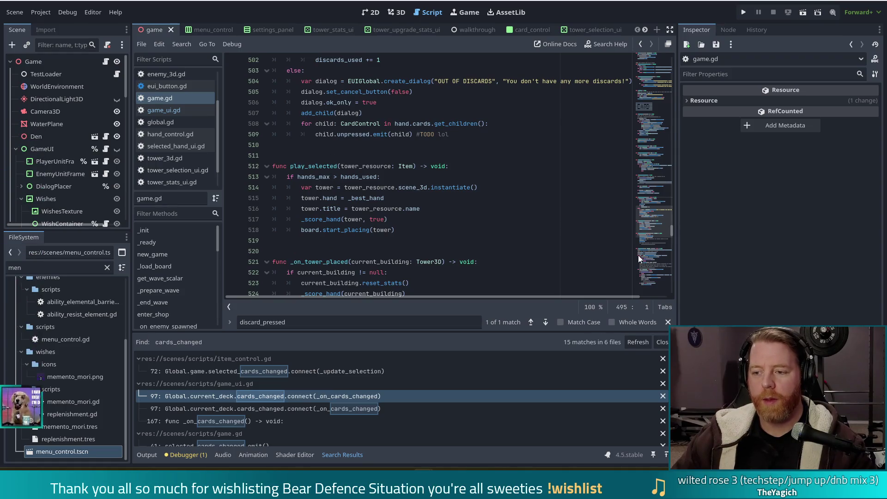
pyautogui.moveTo(655, 206); pyautogui.dragTo(656, 104)
pyautogui.scroll(-9, 340, 190)
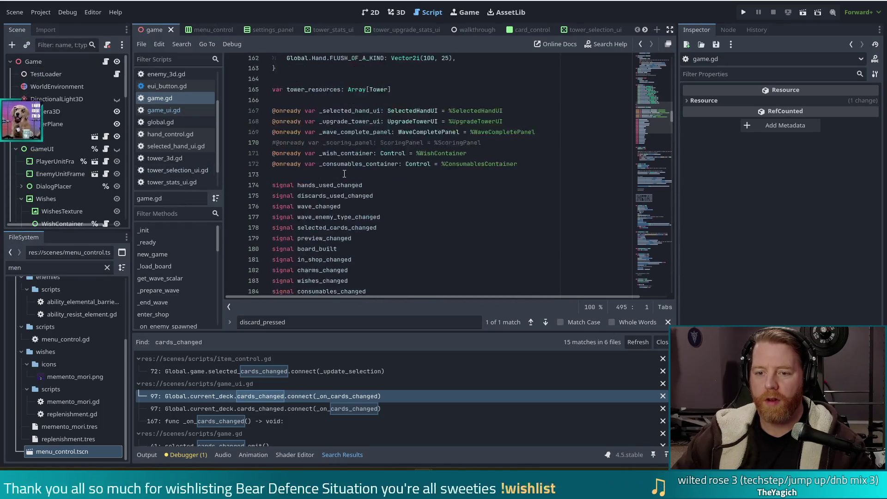
pyautogui.scroll(-12, 340, 190)
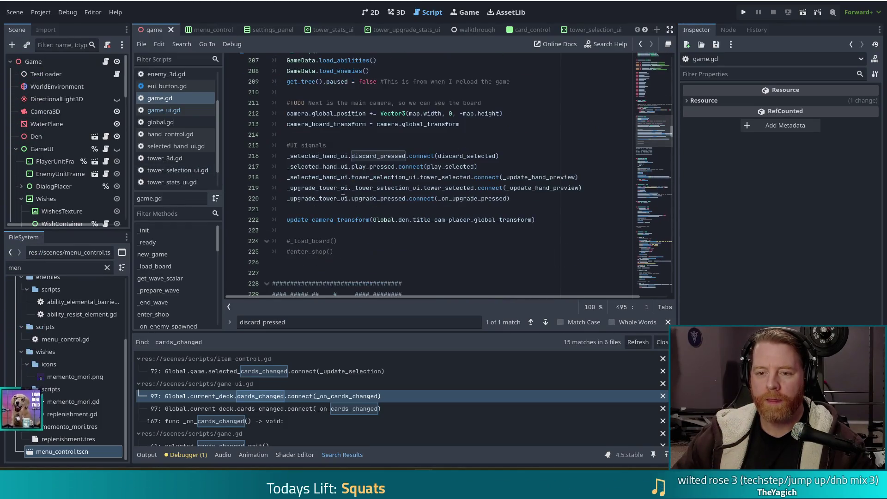
pyautogui.click(282, 156)
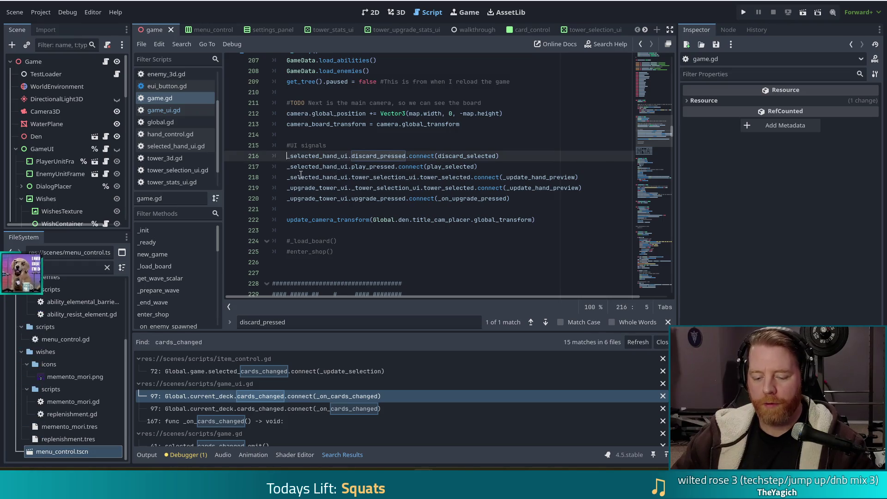
pyautogui.moveTo(324, 157); pyautogui.dragTo(323, 167)
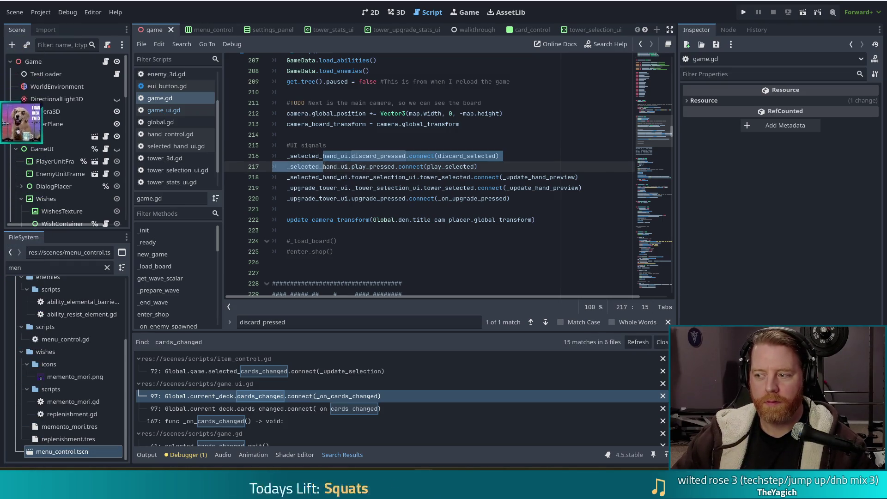
pyautogui.write('#')
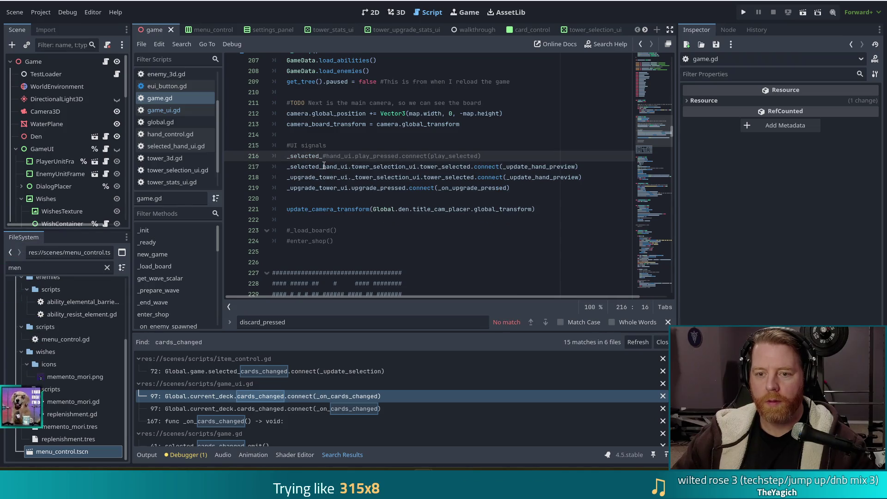
pyautogui.hotkey('ctrl', 'z')
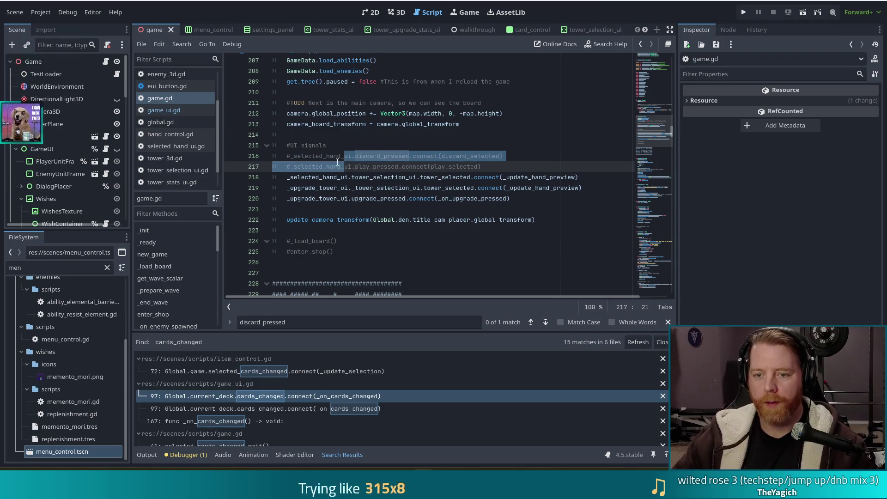
pyautogui.hotkey('ctrl', 'k')
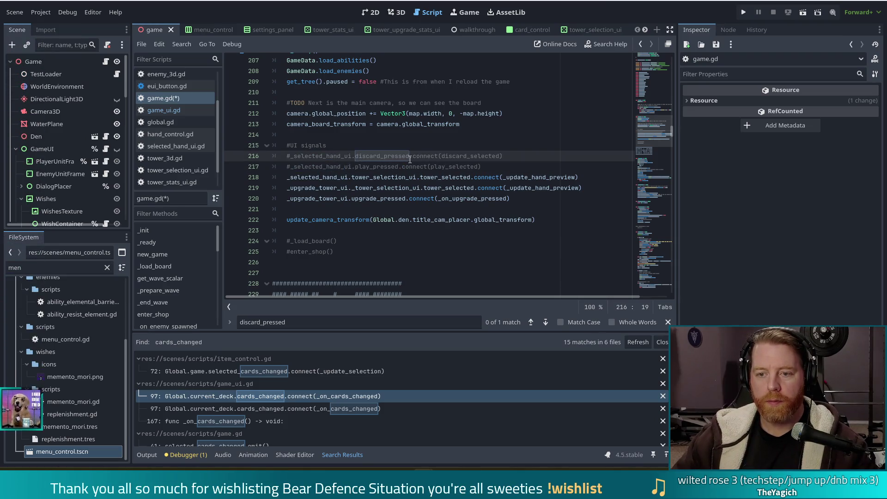
pyautogui.hotkey('ctrl', 's')
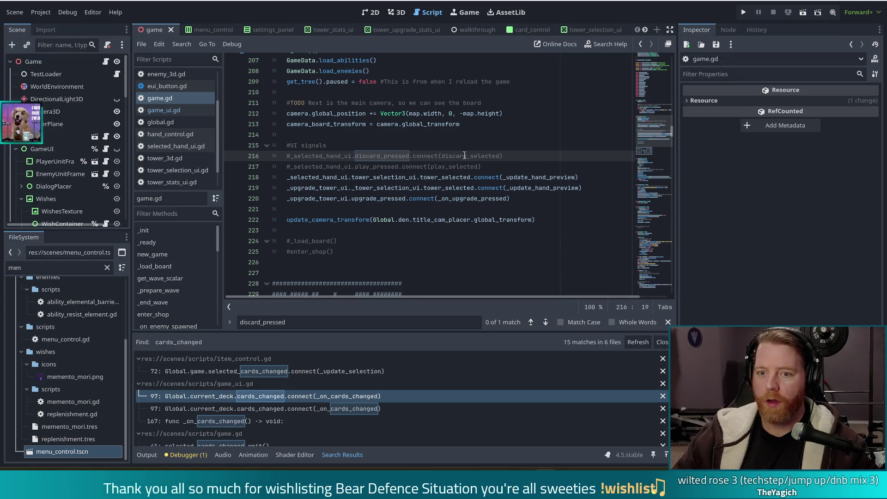
pyautogui.click(744, 12)
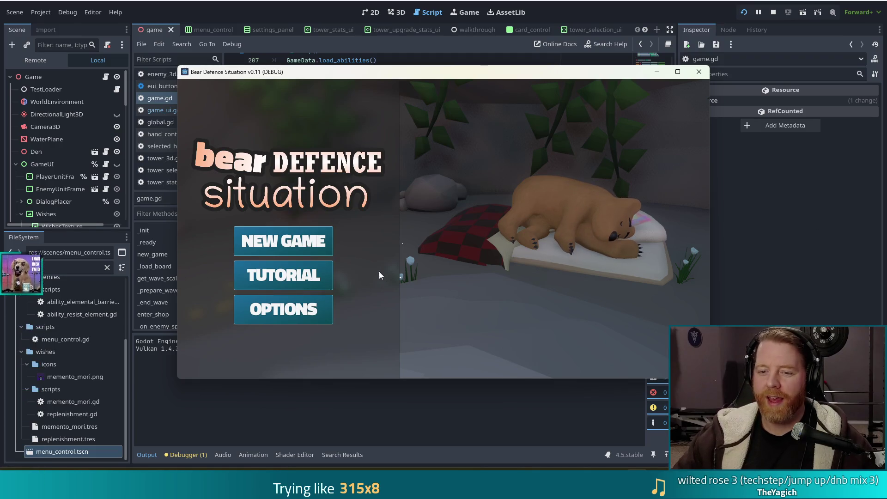
# Start a new game and discard the 6 of Wind for a new draw
pyautogui.click(308, 245)
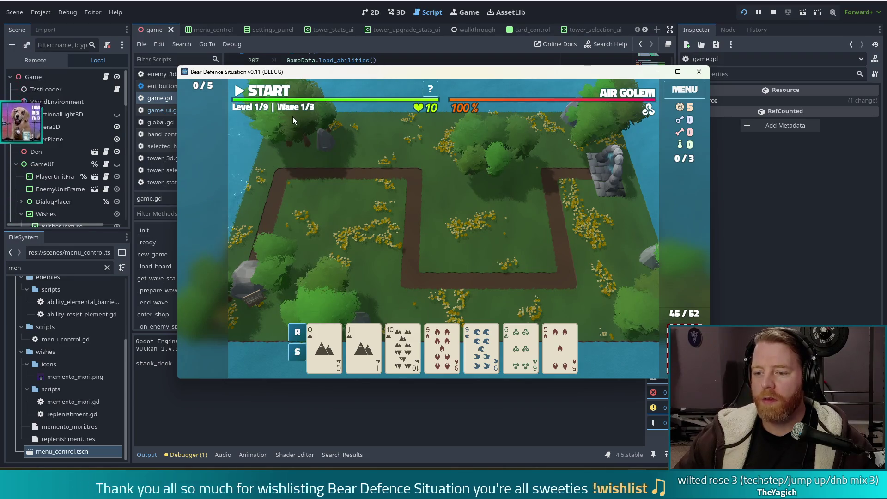
pyautogui.click(530, 344)
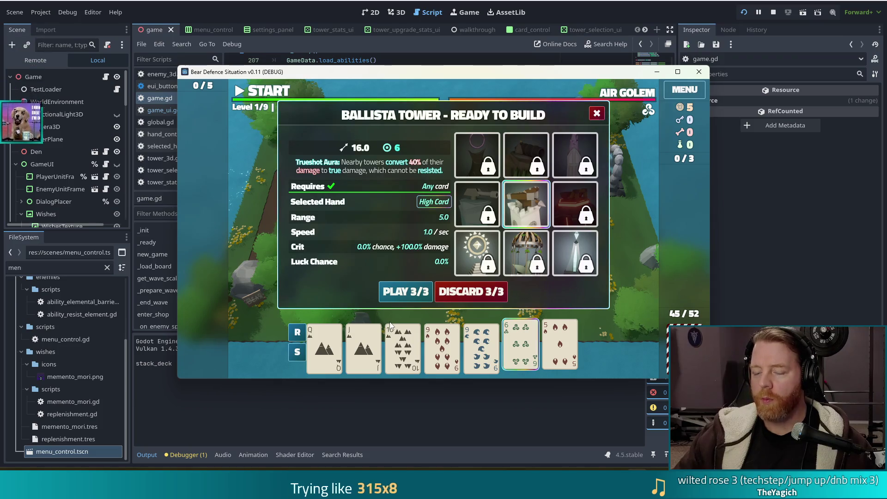
pyautogui.click(485, 295)
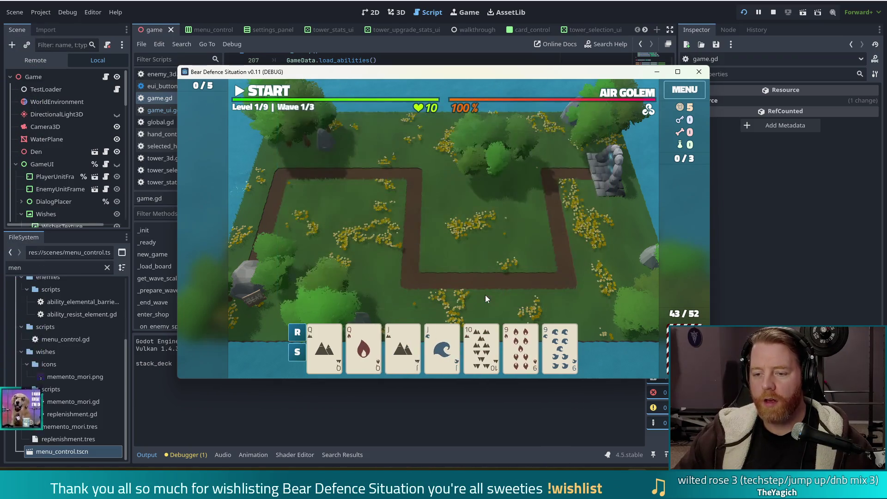
# Play Queen of Earth, Jack of Earth and Jack of Water, place the tower on the grass, then close the game
pyautogui.click(346, 342)
pyautogui.click(403, 347)
pyautogui.click(442, 347)
pyautogui.click(414, 291)
pyautogui.click(527, 250)
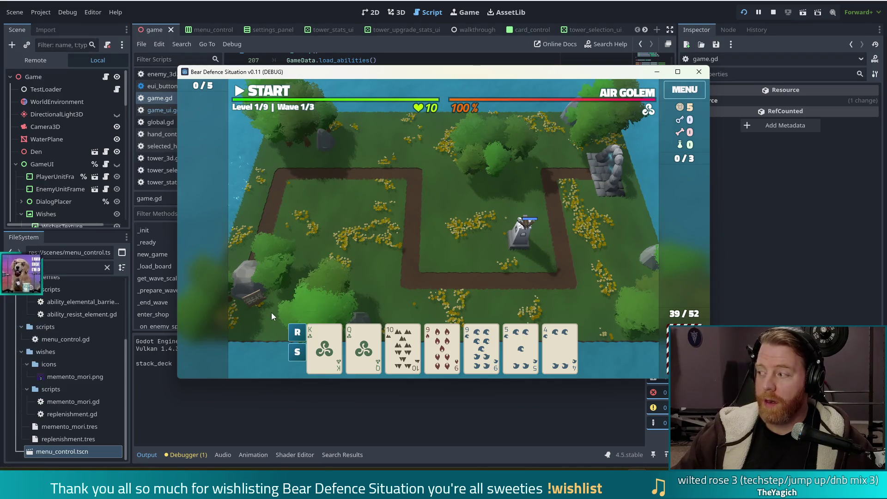
pyautogui.click(700, 71)
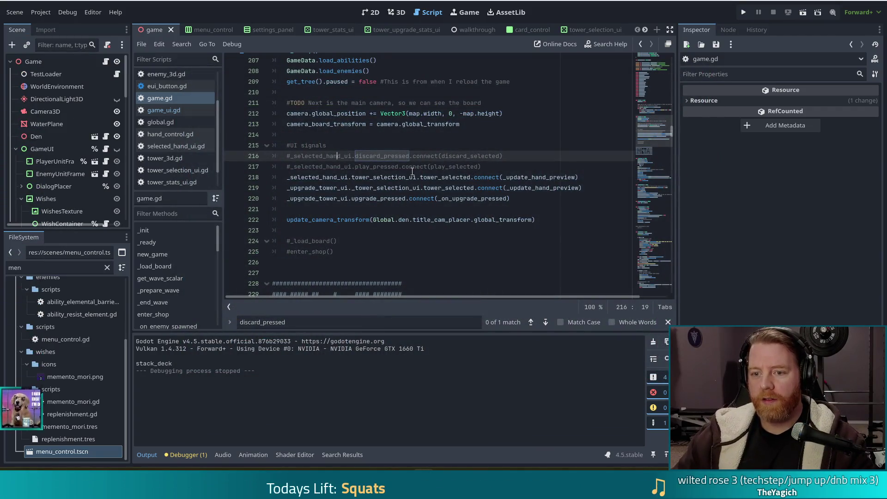
# Delete the two commented-out discard and play connection lines from _ready and save game.gd
pyautogui.moveTo(496, 168); pyautogui.dragTo(510, 149)
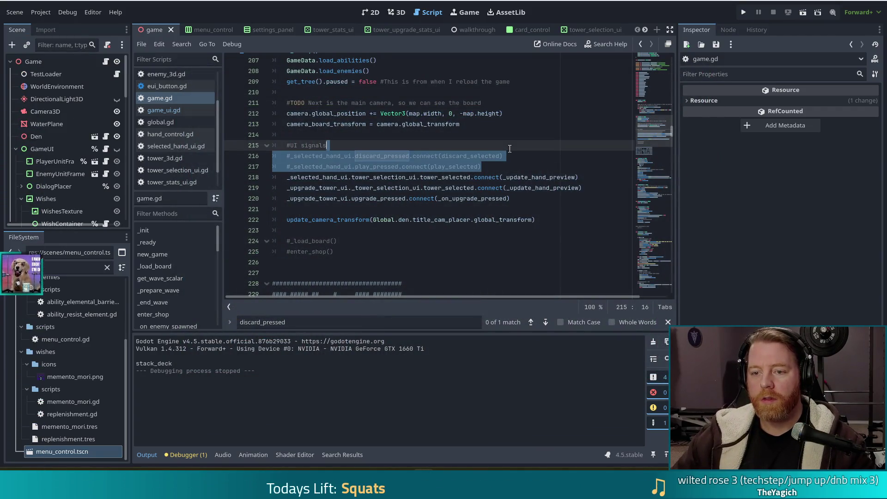
pyautogui.press('Delete')
pyautogui.hotkey('ctrl', 's')
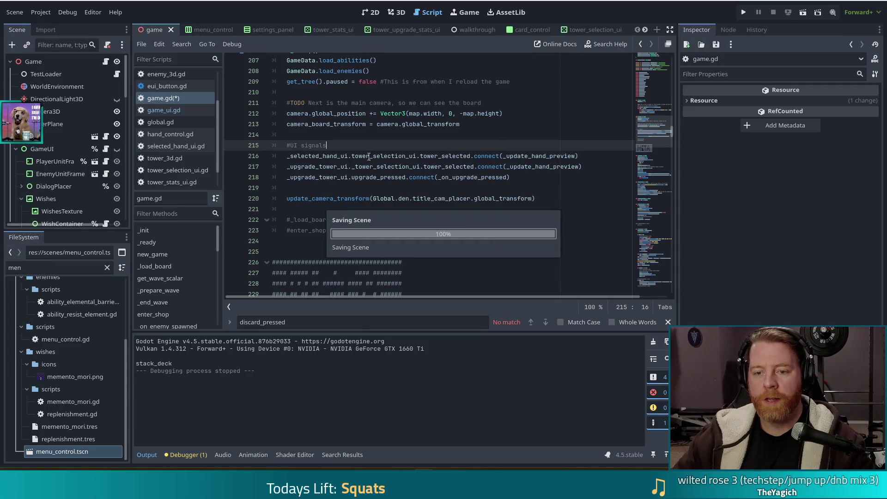
pyautogui.click(377, 167)
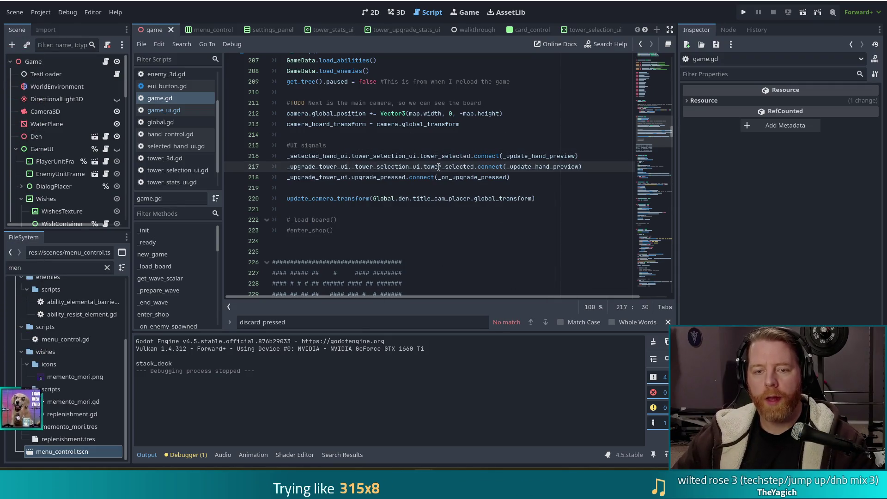
pyautogui.click(367, 156)
pyautogui.hotkey('ctrl', 's')
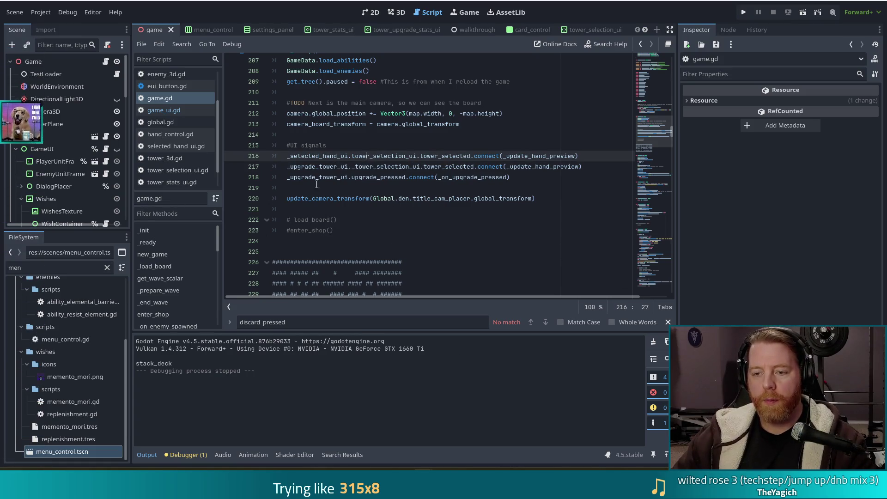
pyautogui.click(361, 166)
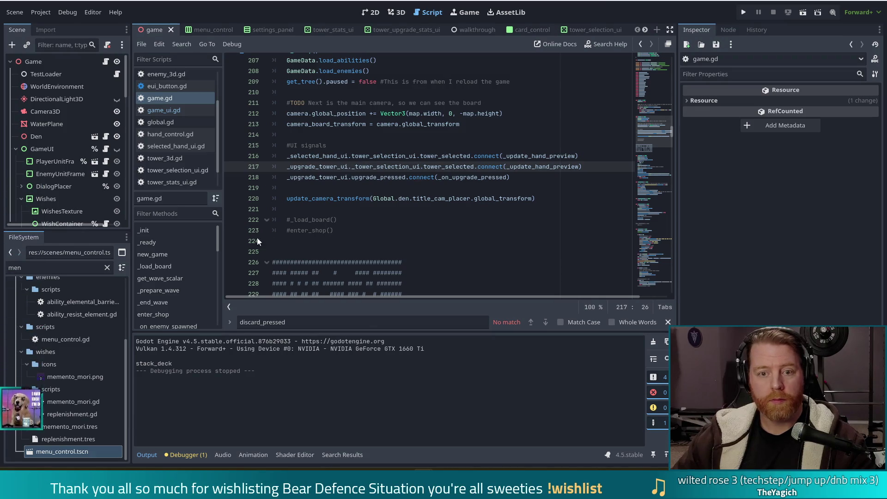
pyautogui.scroll(-3, 170, 293)
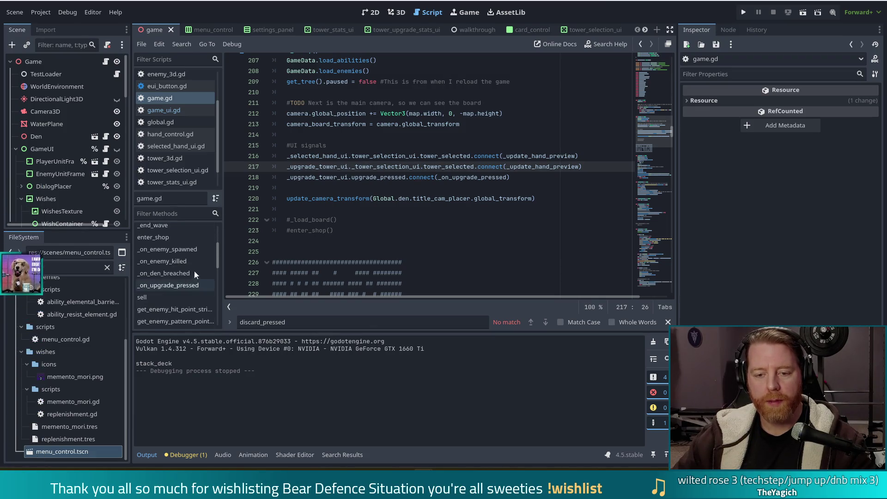
pyautogui.moveTo(217, 252); pyautogui.dragTo(215, 270)
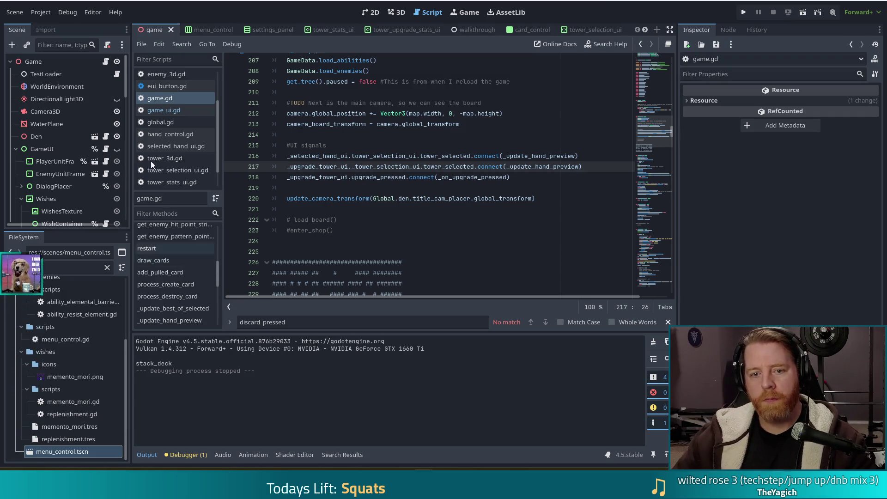
pyautogui.moveTo(215, 109); pyautogui.dragTo(214, 161)
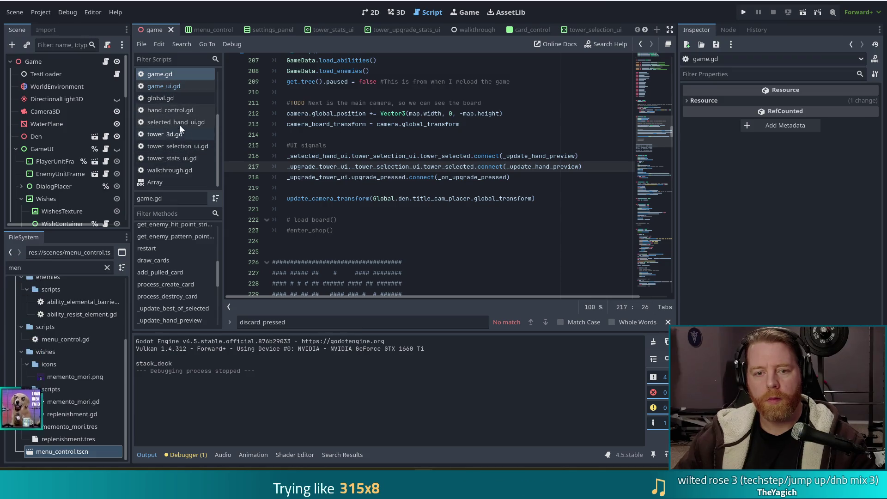
# Open hand_control.gd and add a new line after sort = SortType.CUSTOM in _on_cards_arranged
pyautogui.click(176, 111)
pyautogui.scroll(6, 430, 205)
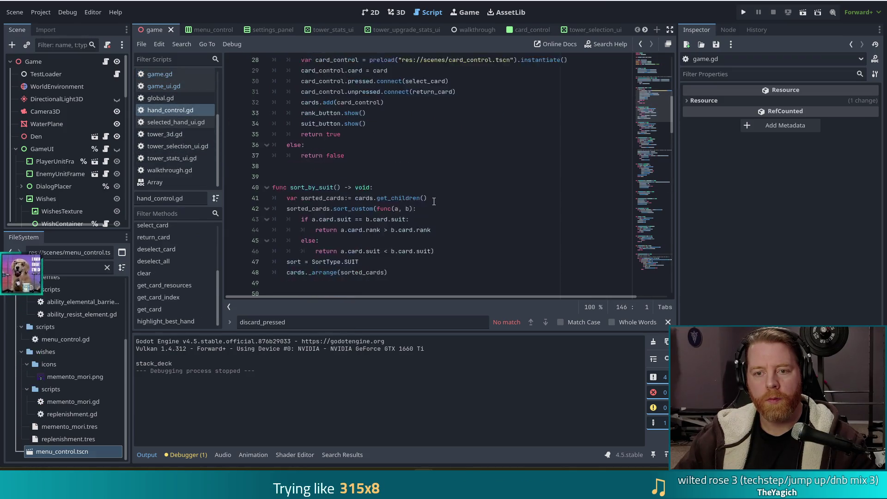
pyautogui.scroll(1, 654, 87)
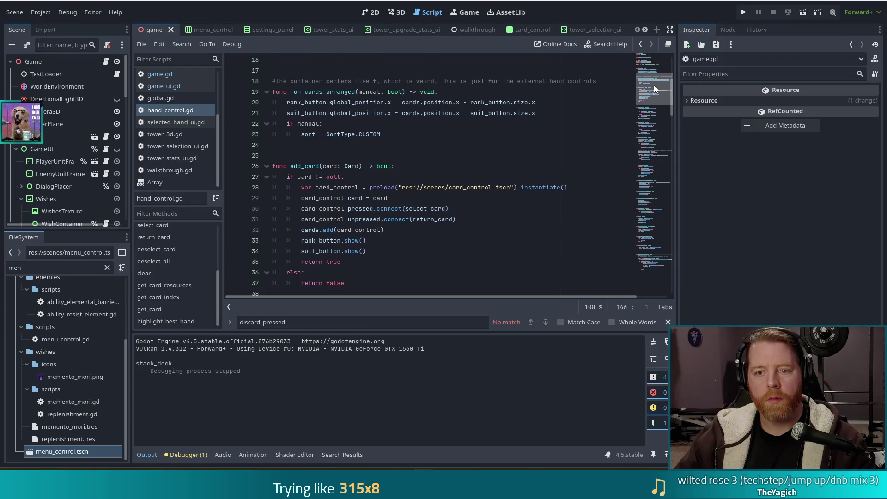
pyautogui.scroll(2, 653, 87)
pyautogui.click(495, 148)
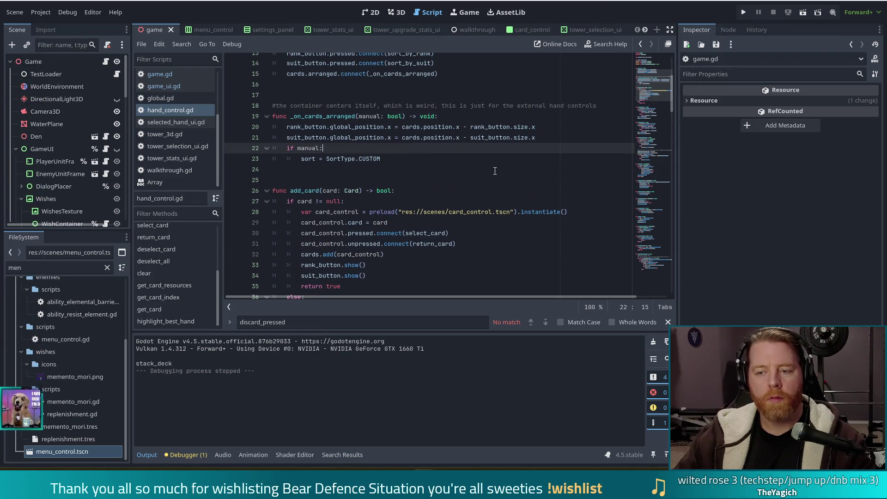
pyautogui.scroll(3, 449, 169)
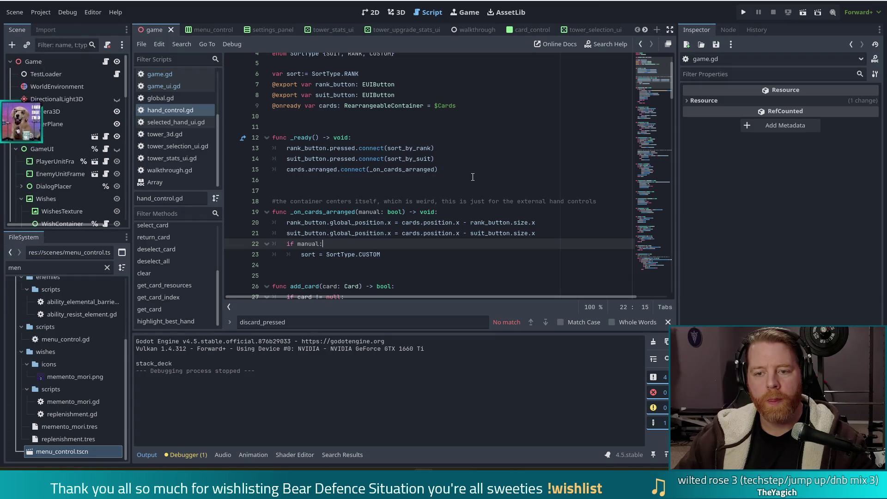
pyautogui.scroll(-2, 400, 171)
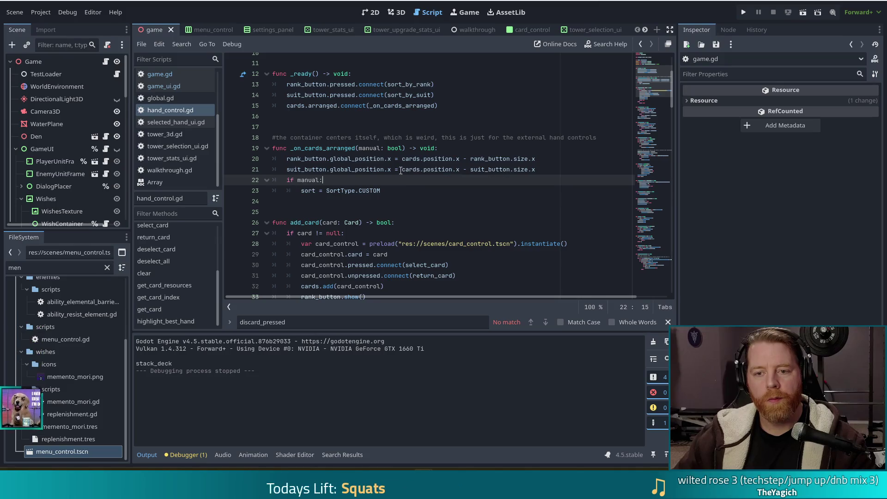
pyautogui.press('Up')
pyautogui.press('Up')
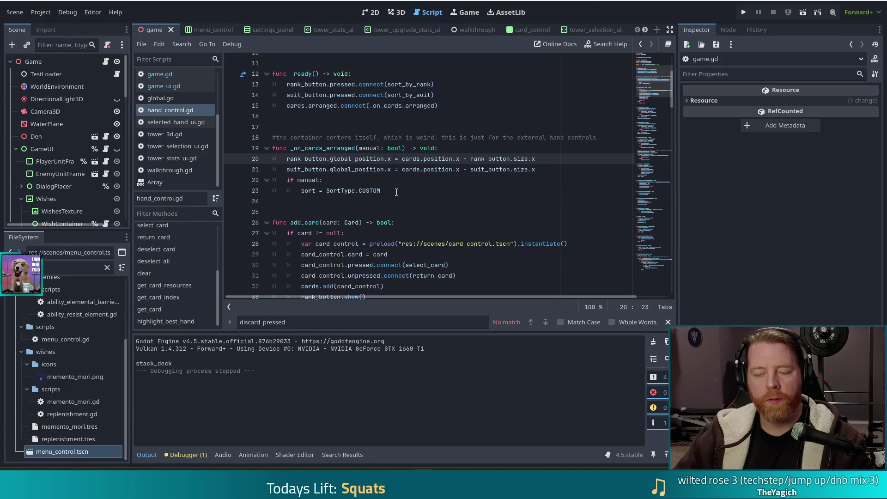
pyautogui.click(401, 191)
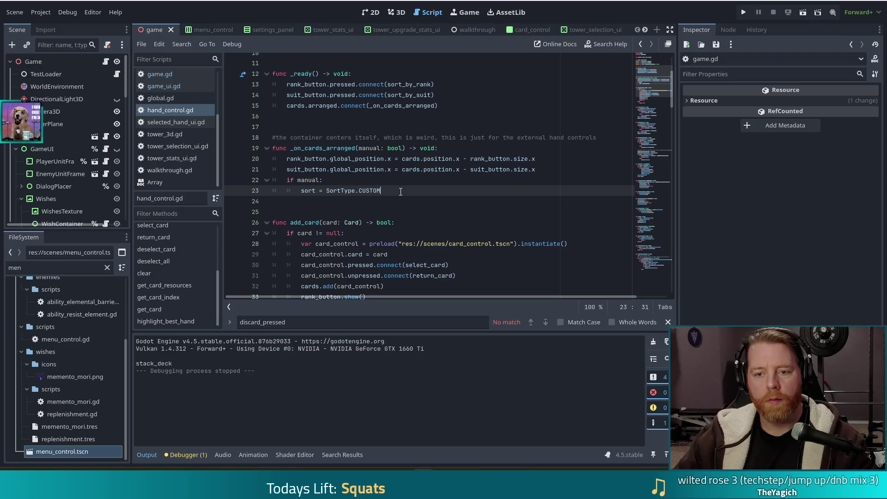
pyautogui.press('Return')
pyautogui.write('Globalm')
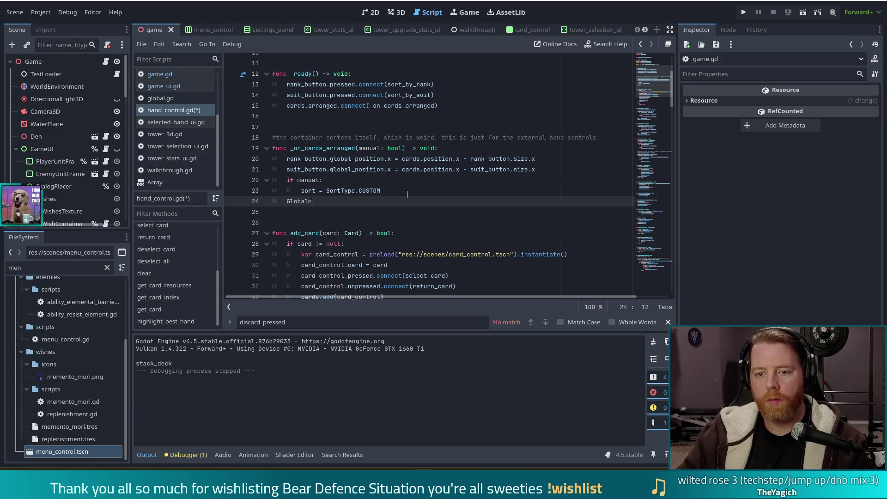
# Make line 24 call Global.game_ui.highlight_best_hand() using autocomplete
pyautogui.press('BackSpace')
pyautogui.write('.game')
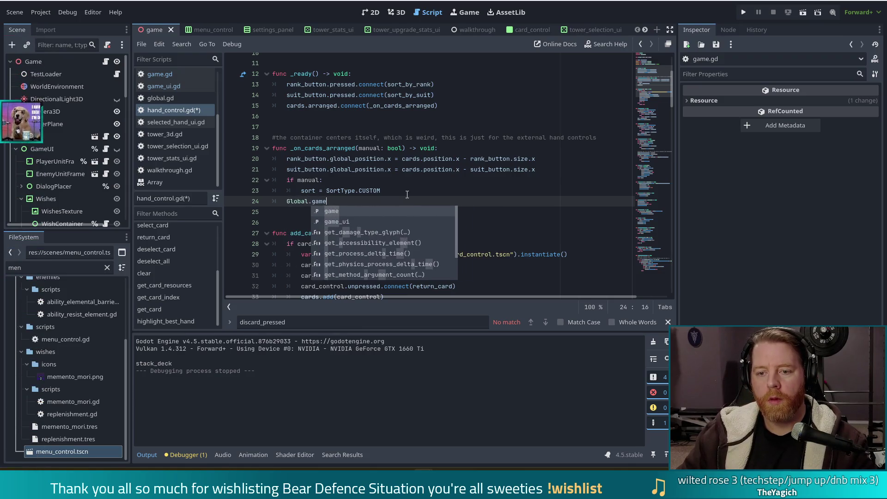
pyautogui.write('_ui.hi')
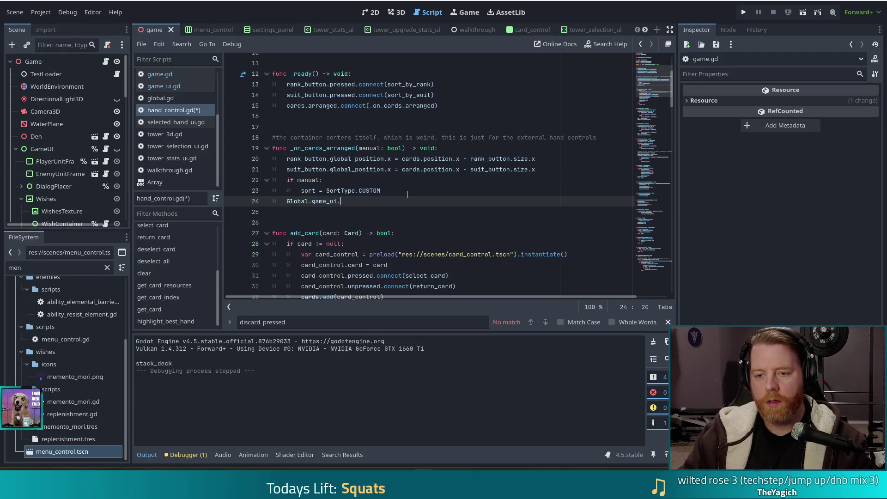
pyautogui.press('BackSpace')
pyautogui.press('BackSpace')
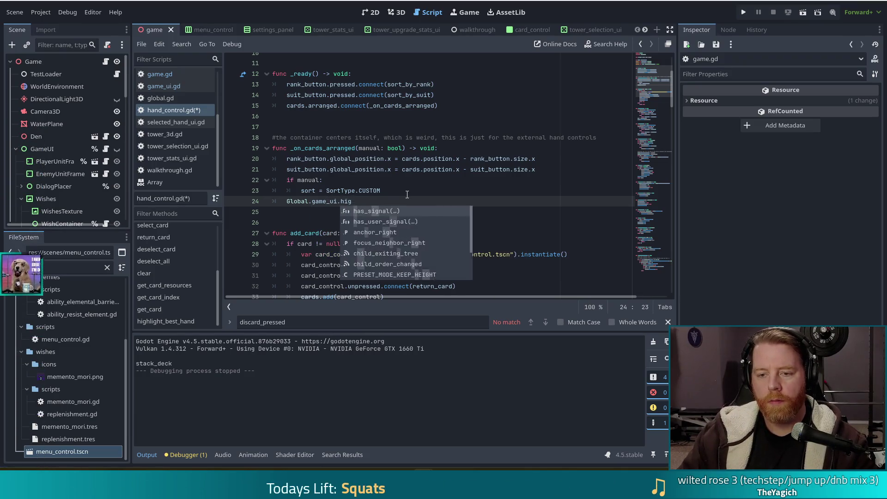
pyautogui.write('set_high')
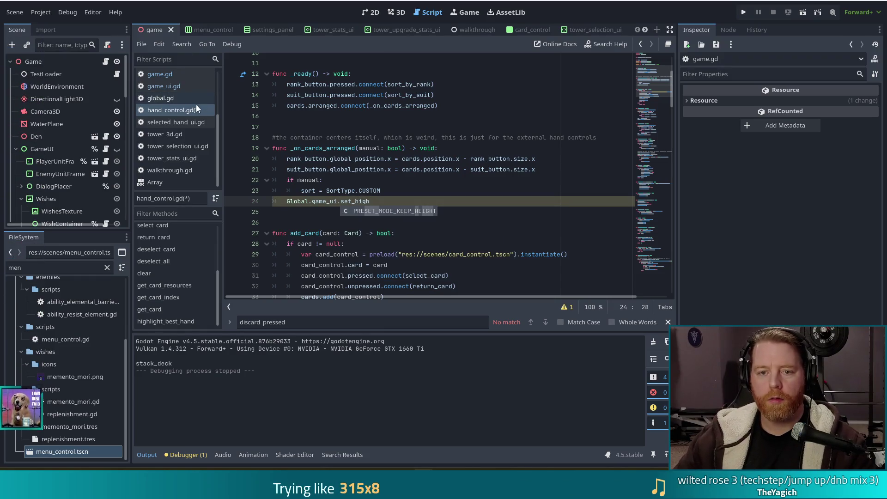
pyautogui.scroll(3, 196, 104)
pyautogui.click(169, 105)
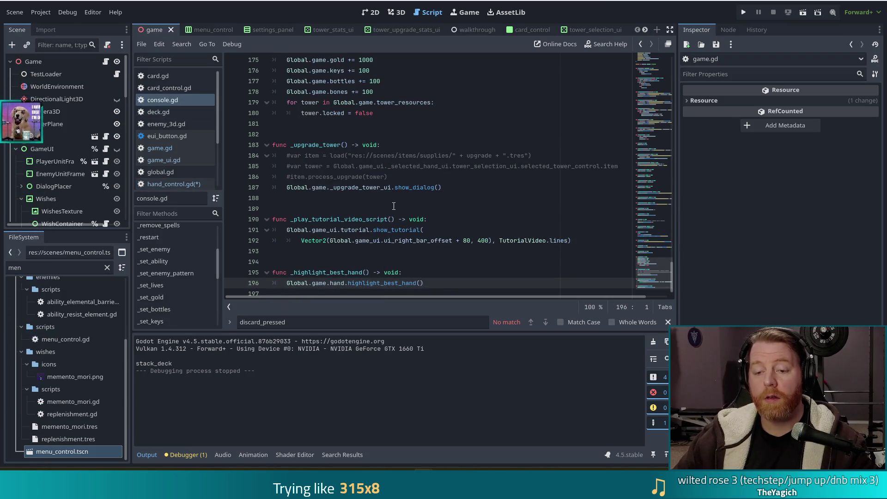
pyautogui.hotkey('alt', 'Left')
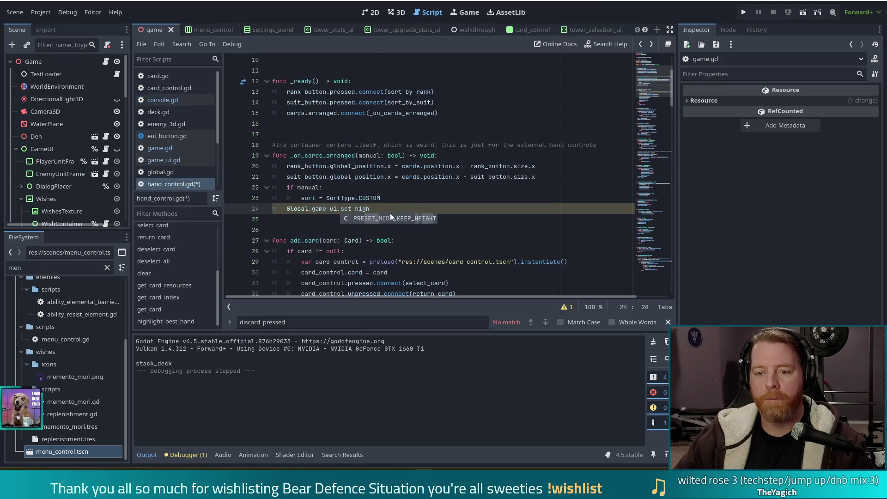
pyautogui.moveTo(373, 209); pyautogui.dragTo(287, 210)
pyautogui.write('hight')
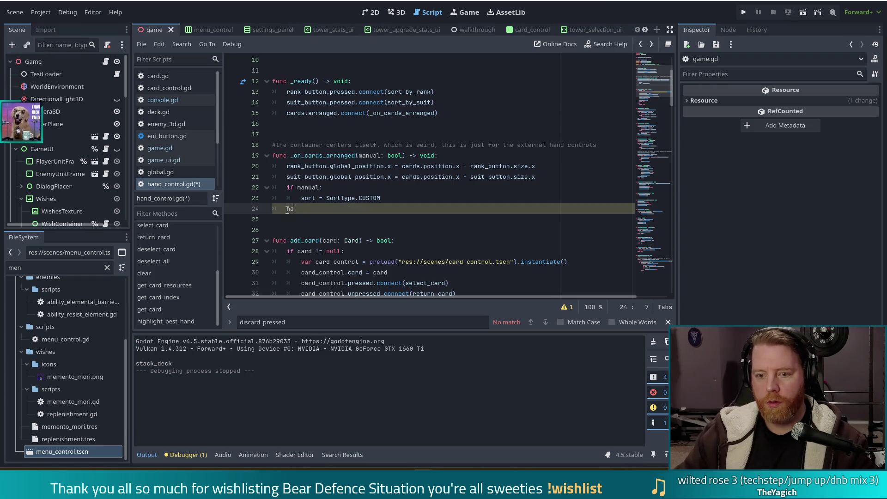
pyautogui.press('Return')
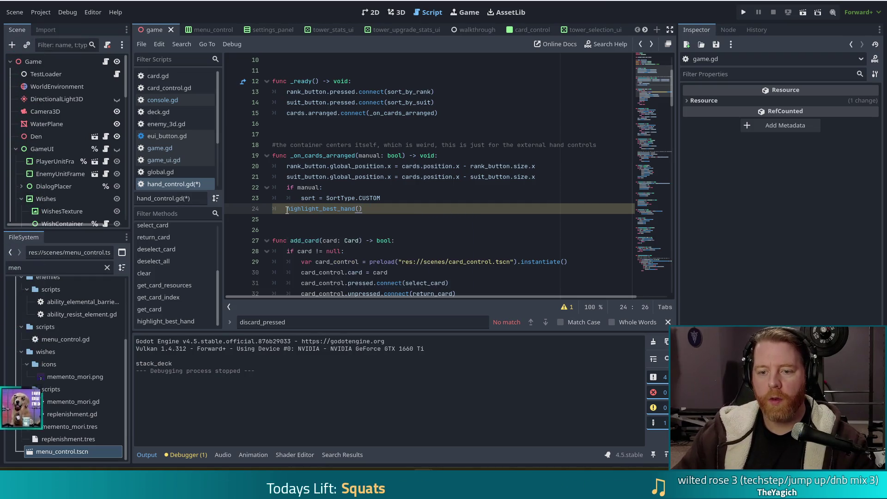
# Save hand_control.gd and run the project with F5
pyautogui.hotkey('ctrl', 's')
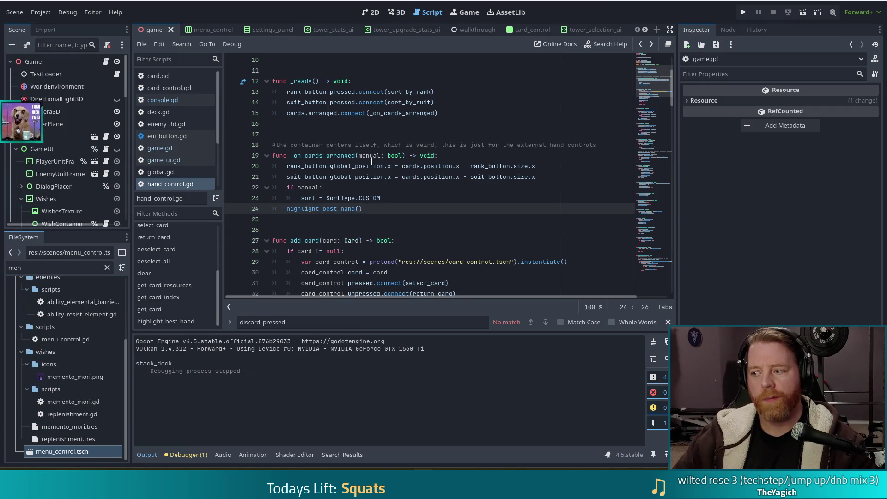
pyautogui.moveTo(367, 169)
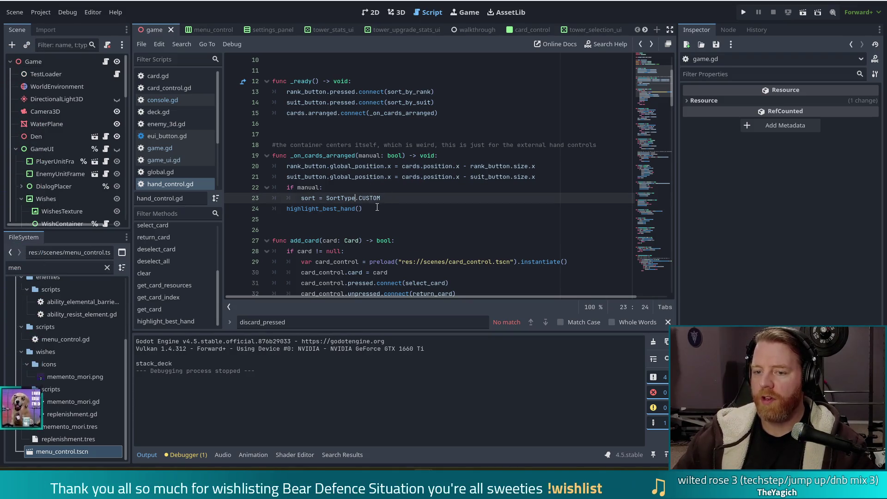
pyautogui.press('F5')
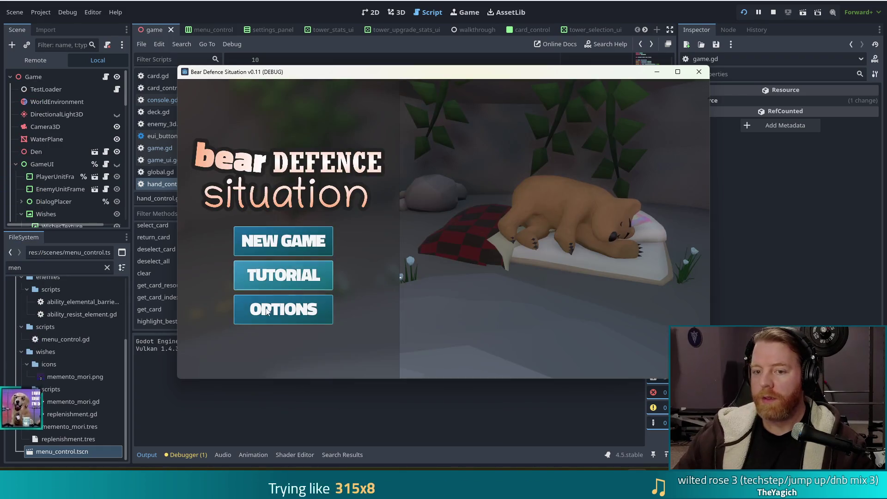
# Start a new game, enter the level, and move the 4 of Wind card to the sixth slot
pyautogui.click(239, 241)
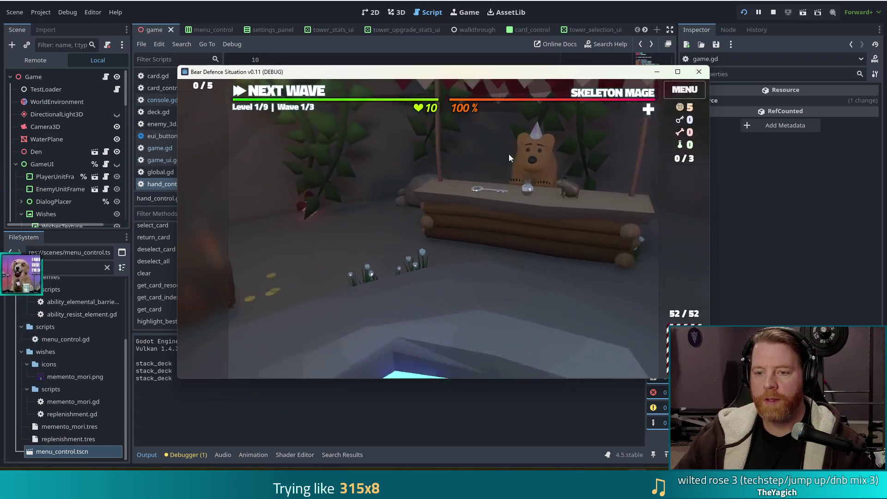
pyautogui.click(305, 91)
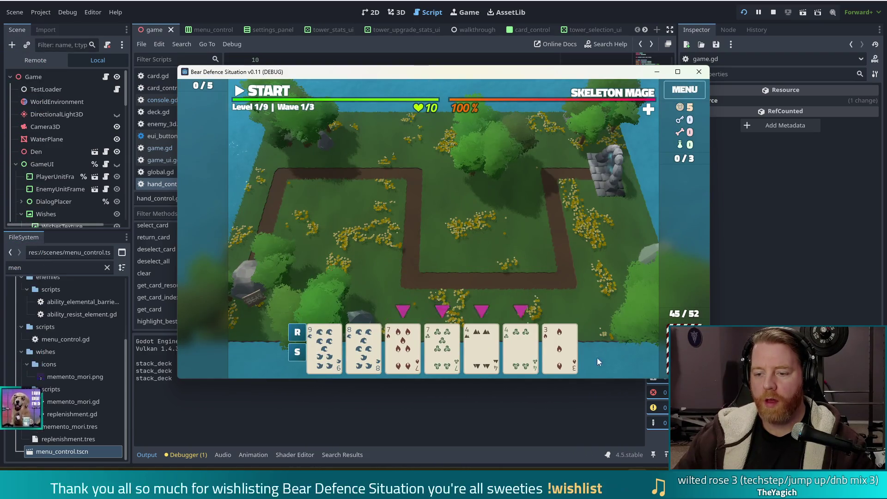
pyautogui.click(521, 347)
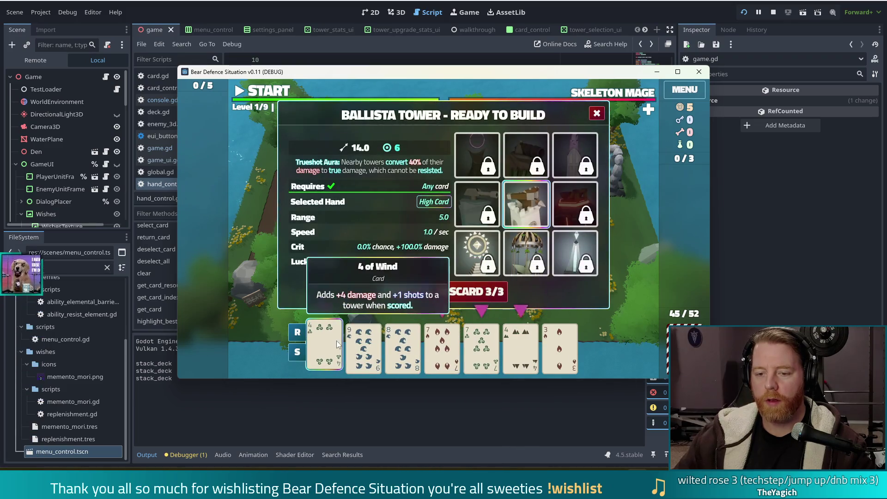
pyautogui.click(344, 346)
pyautogui.moveTo(325, 347)
pyautogui.mouseDown()
pyautogui.moveTo(531, 355)
pyautogui.moveTo(459, 373)
pyautogui.moveTo(472, 356)
pyautogui.moveTo(514, 345)
pyautogui.mouseUp()
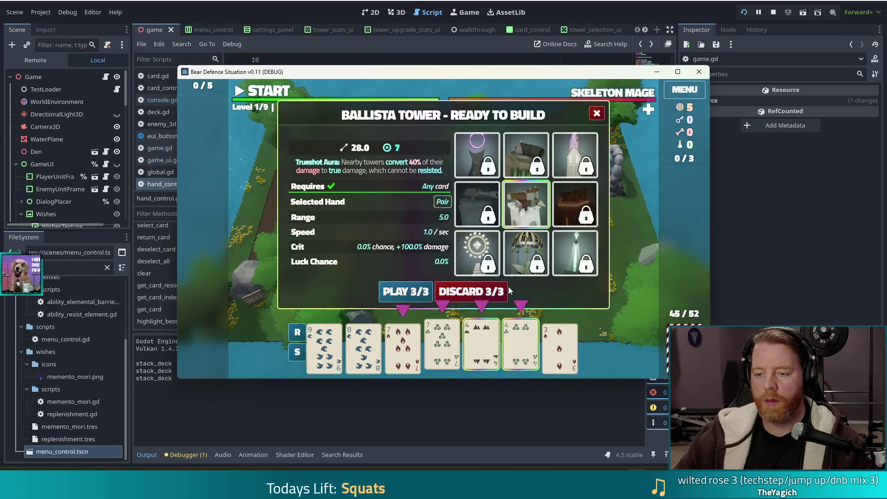
# Discard three selected cards, then the 9, 8, 7 and 3, and stop the game
pyautogui.click(489, 283)
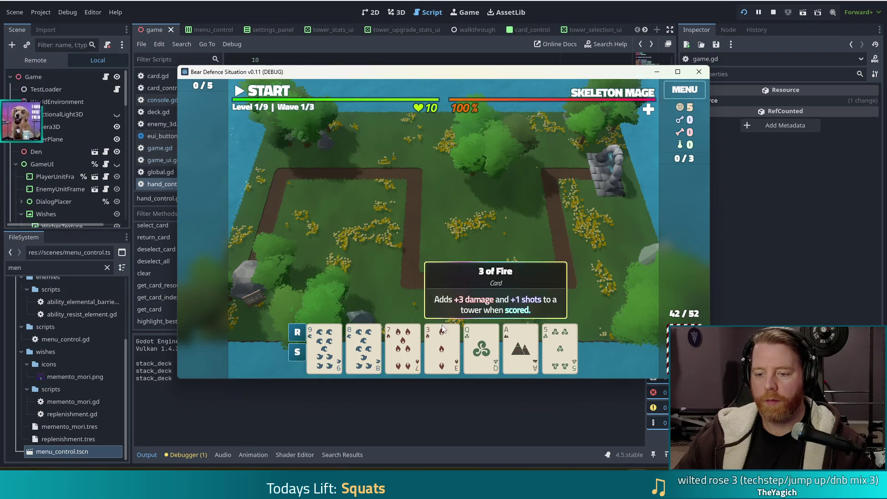
pyautogui.moveTo(325, 347); pyautogui.dragTo(441, 347)
pyautogui.click(462, 288)
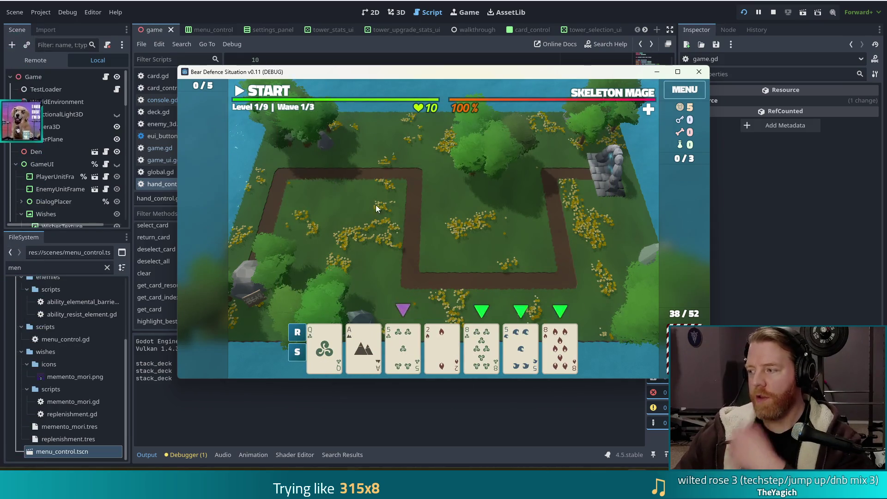
pyautogui.click(773, 12)
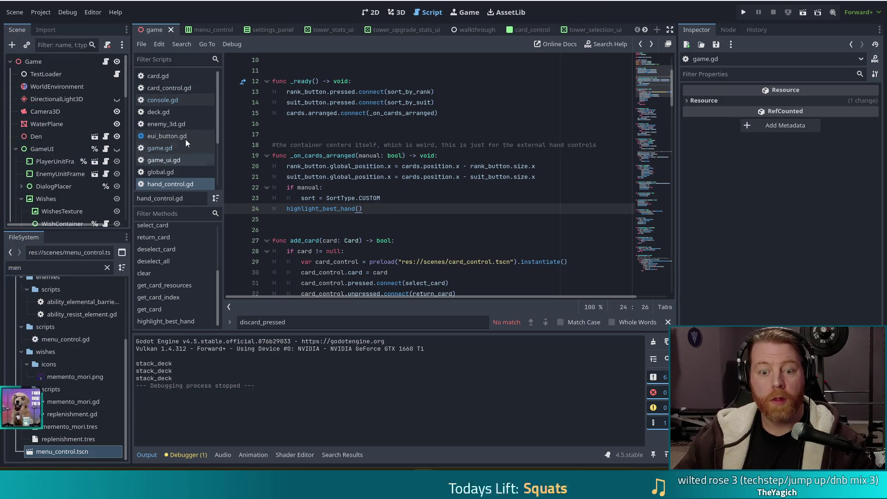
# Declare var highlight_enabled:= false below the constants in global.gd and save it
pyautogui.click(160, 174)
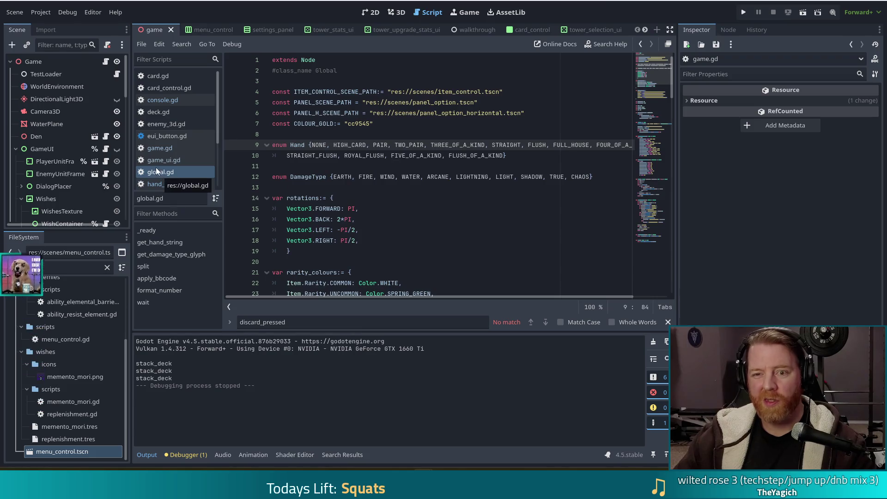
pyautogui.click(447, 127)
pyautogui.scroll(-2, 497, 143)
pyautogui.scroll(2, 493, 138)
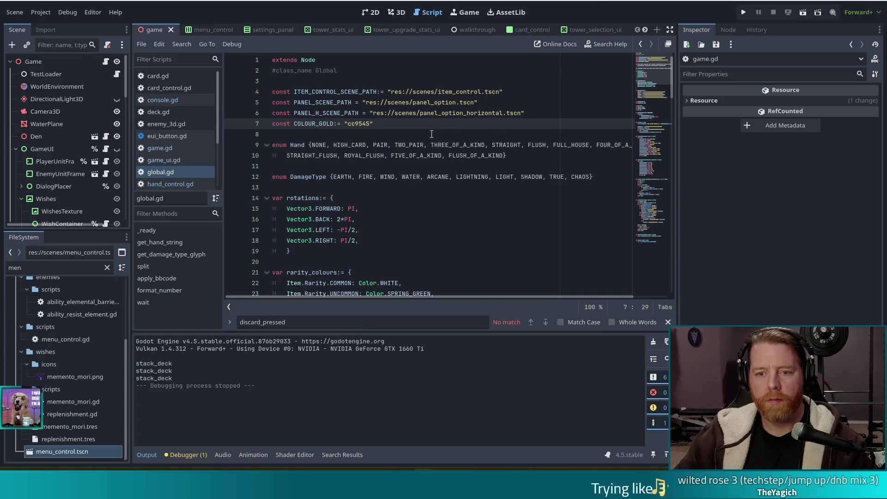
pyautogui.press('Return')
pyautogui.press('Return')
pyautogui.write('var ')
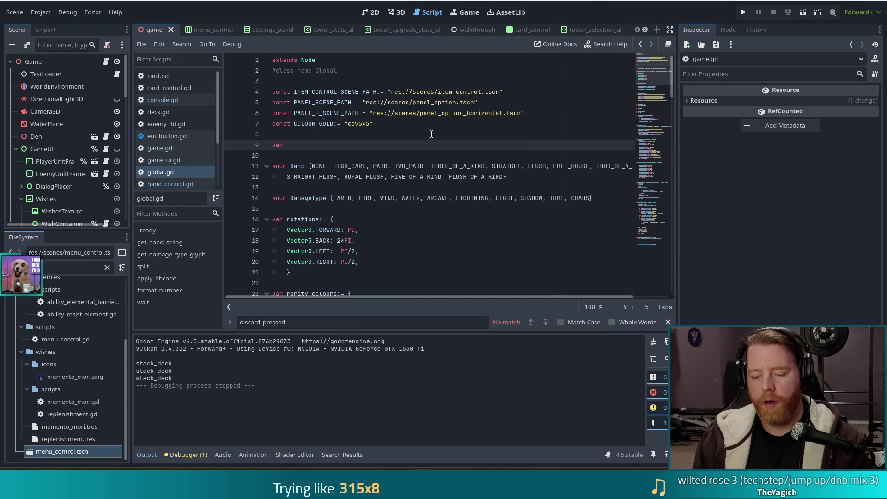
pyautogui.write('hight')
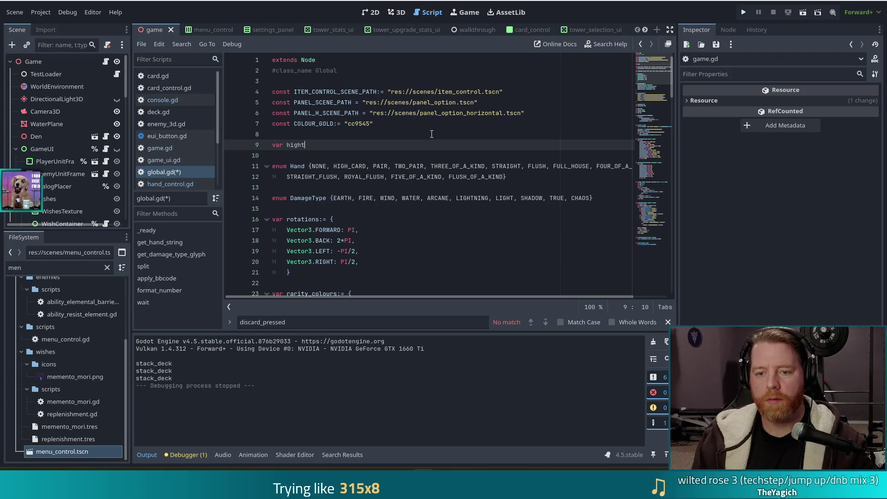
pyautogui.press('BackSpace')
pyautogui.write('light_enabled:= false')
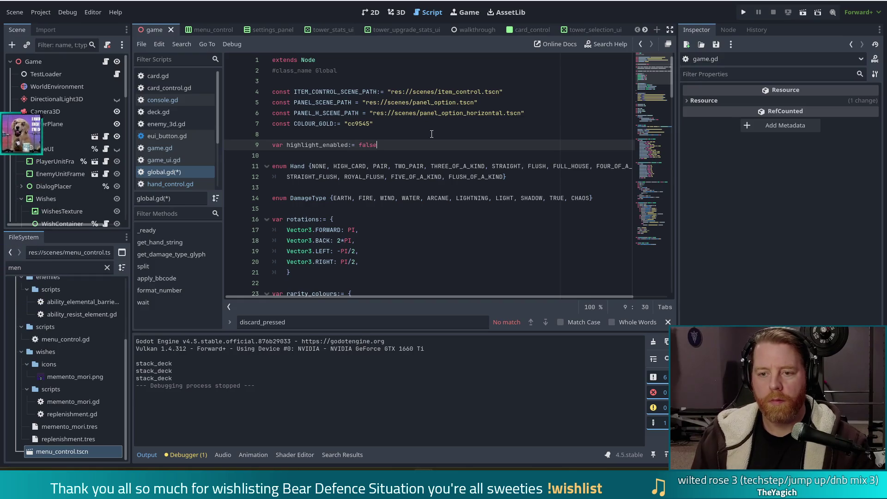
pyautogui.hotkey('ctrl', 's')
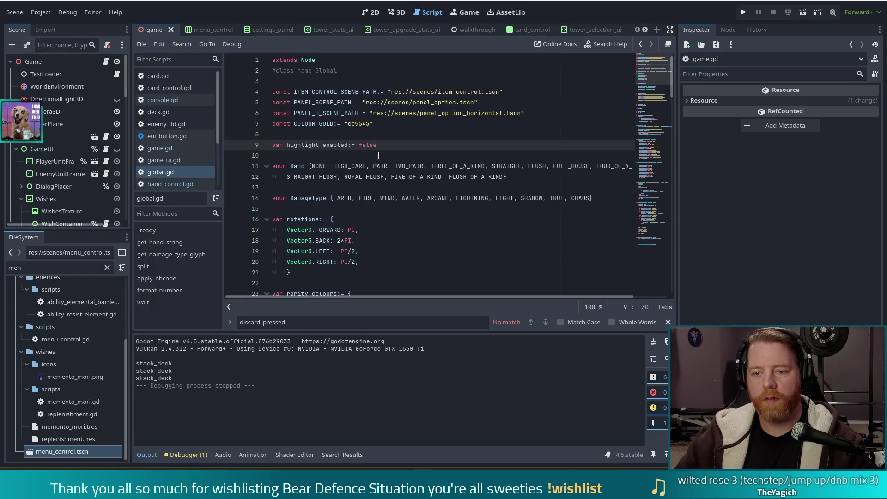
pyautogui.moveTo(330, 145); pyautogui.dragTo(377, 145)
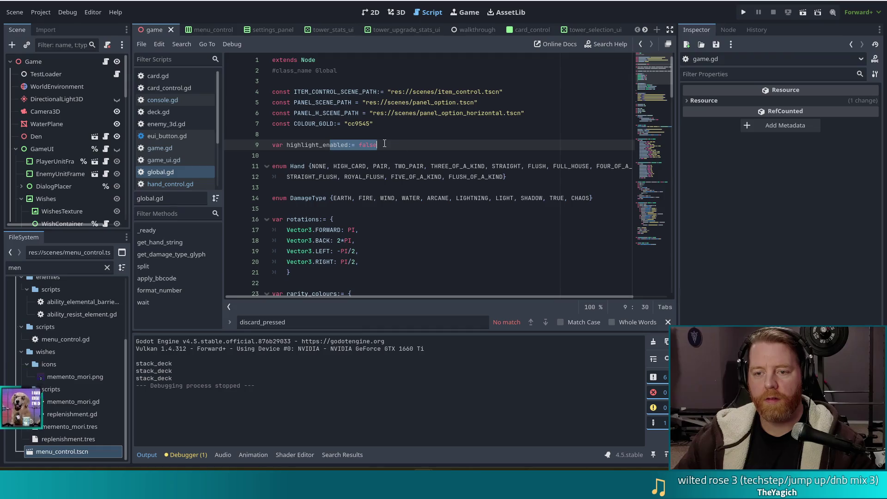
# In hand_control.gd, add 'if Global.highlight_enabled:' and indent highlight_best_hand() beneath it
pyautogui.click(170, 185)
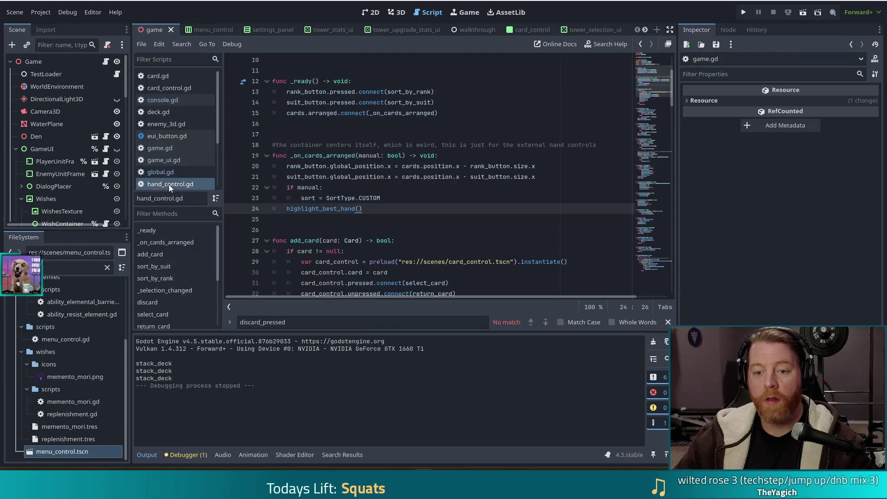
pyautogui.click(394, 193)
pyautogui.press('Return')
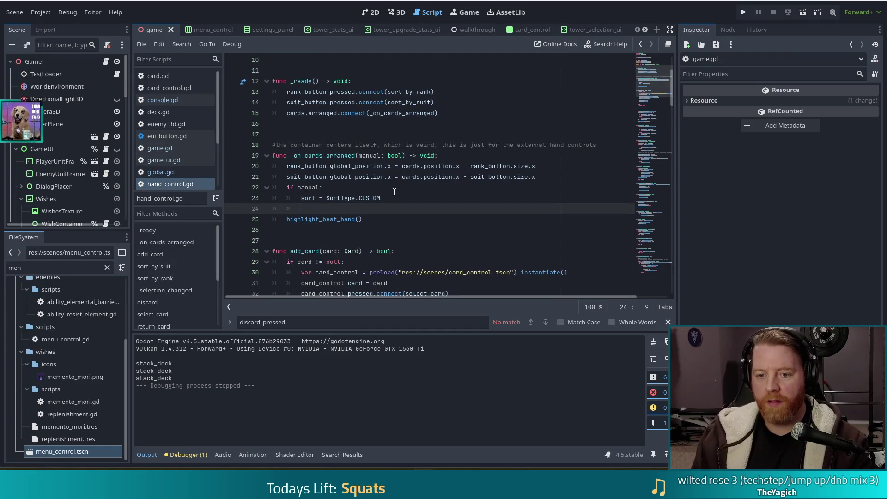
pyautogui.write('if high')
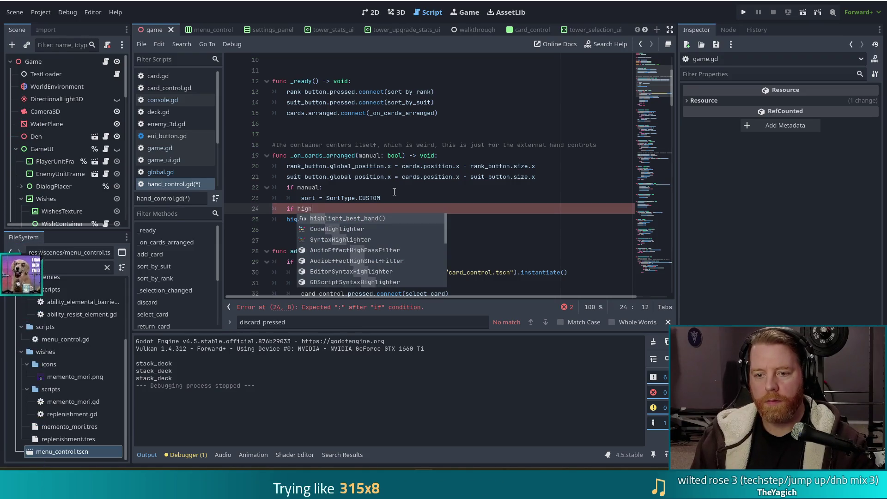
pyautogui.press('BackSpace')
pyautogui.press('BackSpace')
pyautogui.press('BackSpace')
pyautogui.write('Glob')
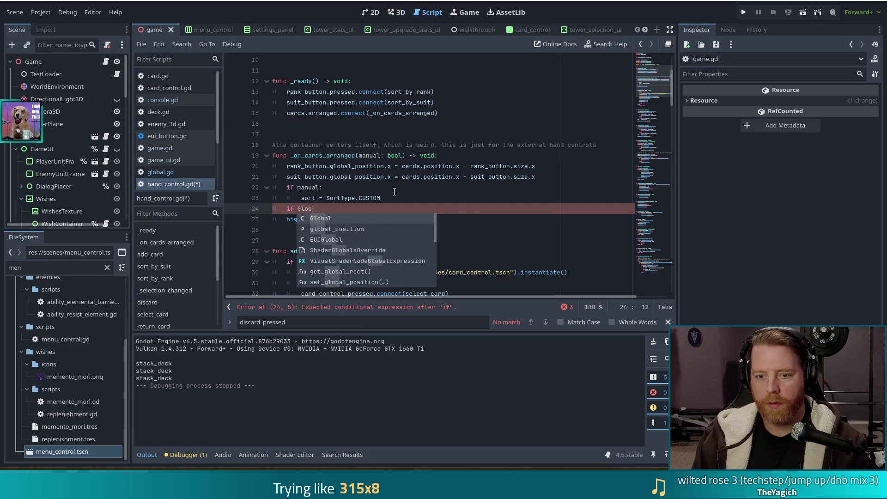
pyautogui.write('al.highlight_enabled:')
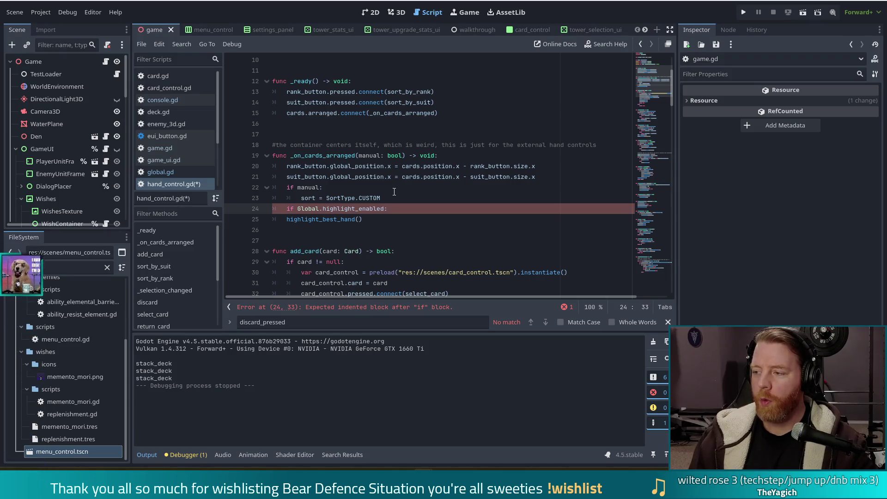
pyautogui.press('Escape')
pyautogui.press('Down')
pyautogui.press('Home')
pyautogui.press('Tab')
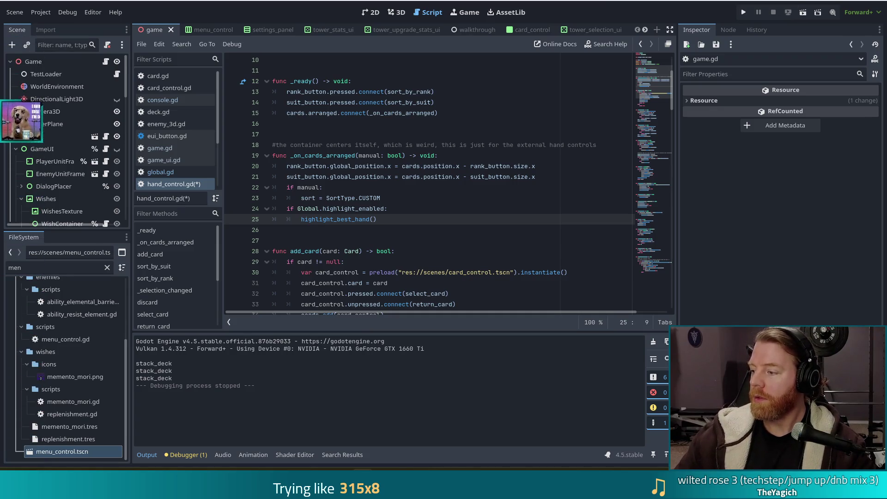
# Save hand_control.gd and switch to the settings_panel scene
pyautogui.click(393, 222)
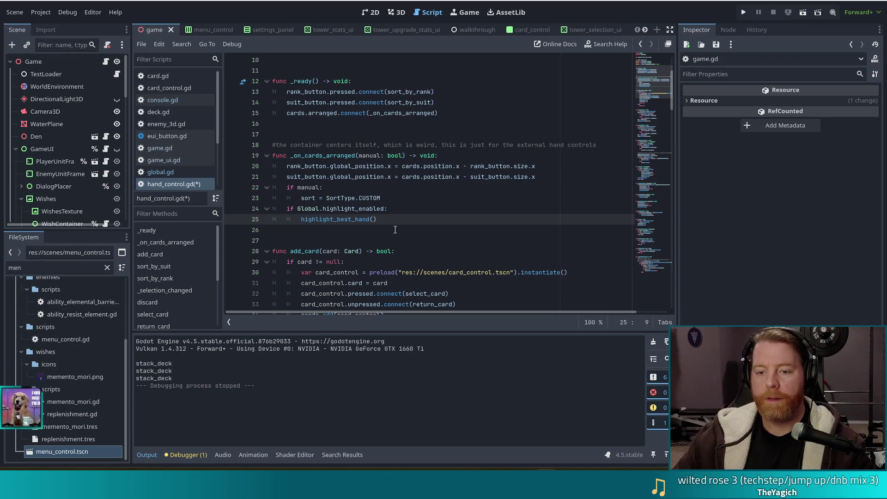
pyautogui.hotkey('ctrl', 's')
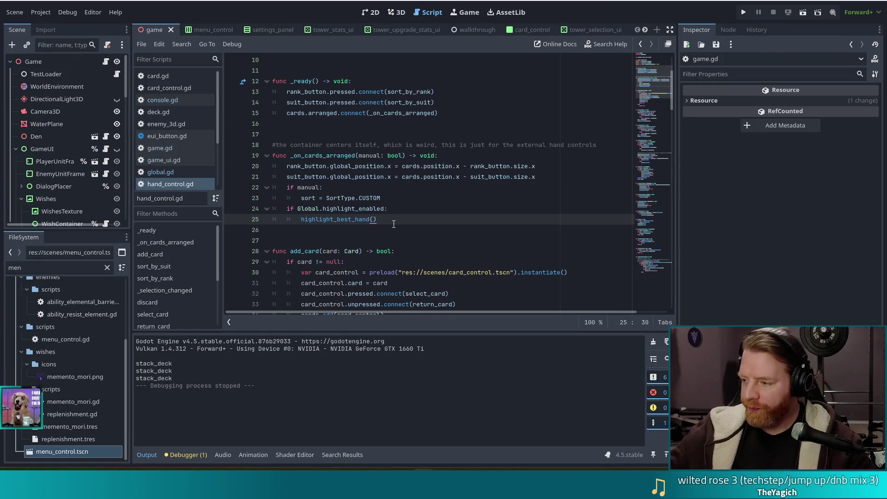
pyautogui.click(415, 211)
pyautogui.scroll(-3, 156, 132)
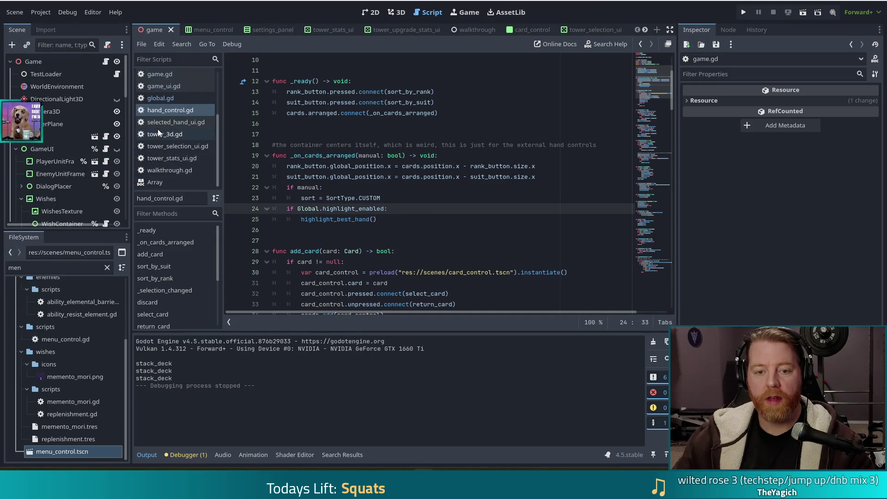
pyautogui.scroll(3, 175, 130)
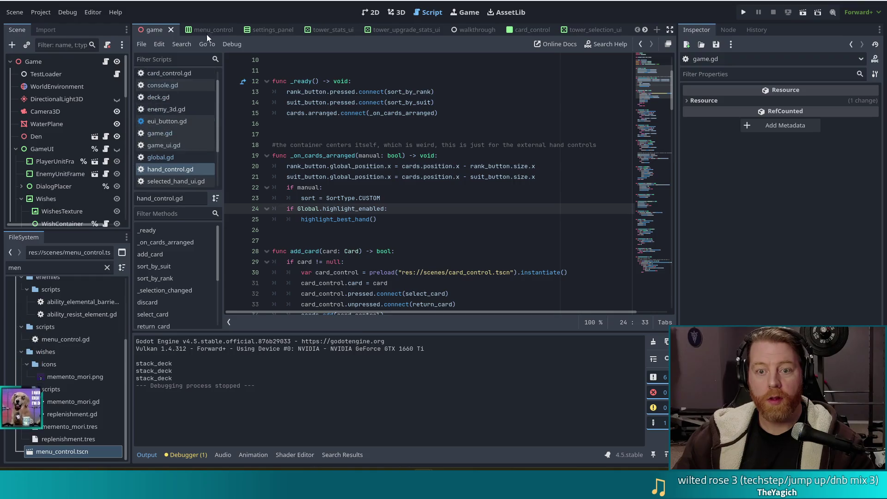
pyautogui.click(268, 29)
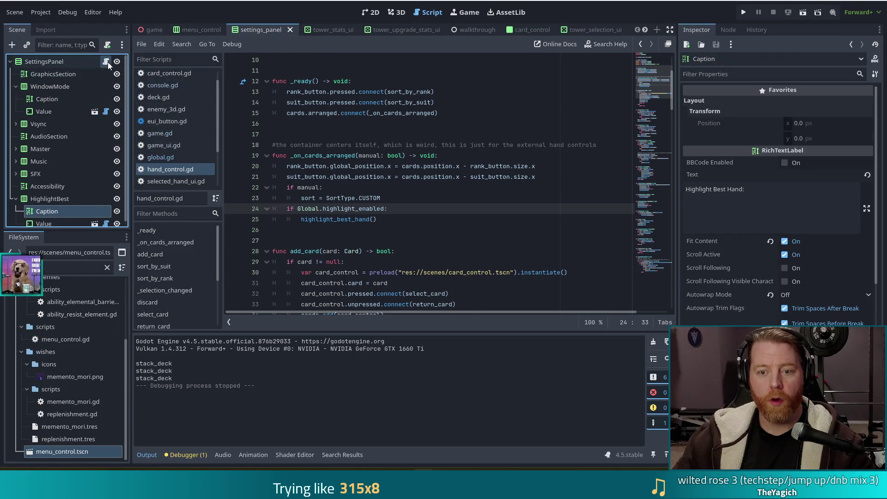
# Open settings_panel.gd and duplicate the fullscreen.pressed.connect(_on_fullscreen_pressed) line in _ready
pyautogui.click(106, 62)
pyautogui.scroll(-1, 378, 221)
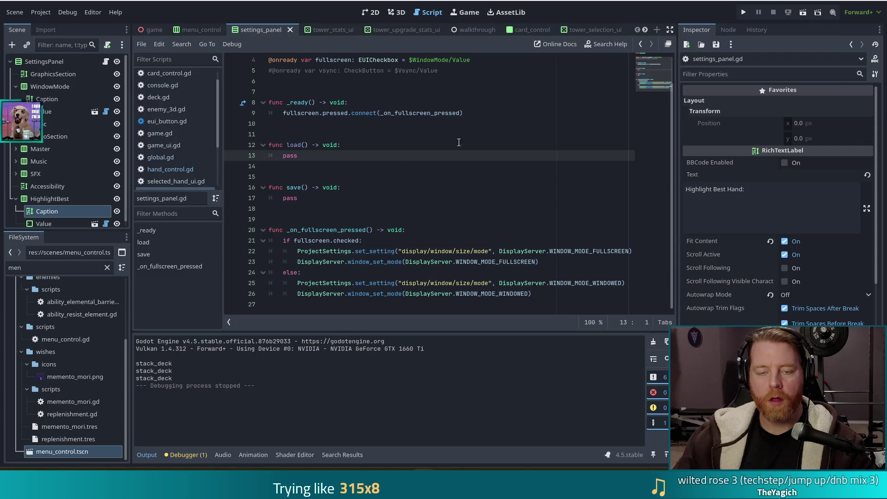
pyautogui.scroll(3, 478, 200)
pyautogui.moveTo(476, 145)
pyautogui.mouseDown()
pyautogui.moveTo(457, 144)
pyautogui.moveTo(484, 131)
pyautogui.mouseUp()
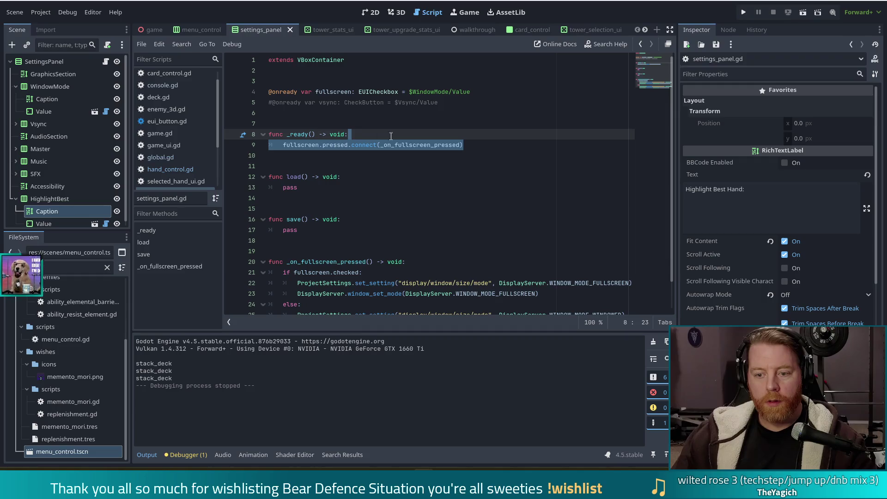
pyautogui.hotkey('ctrl', 'c')
pyautogui.hotkey('ctrl', 'v')
pyautogui.hotkey('ctrl', 'v')
pyautogui.hotkey('ctrl', 'v')
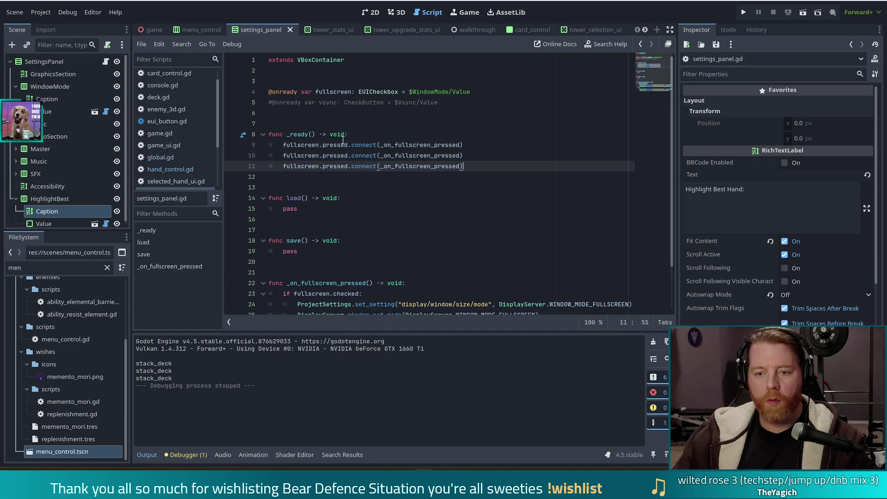
pyautogui.hotkey('ctrl', 'z')
pyautogui.click(470, 92)
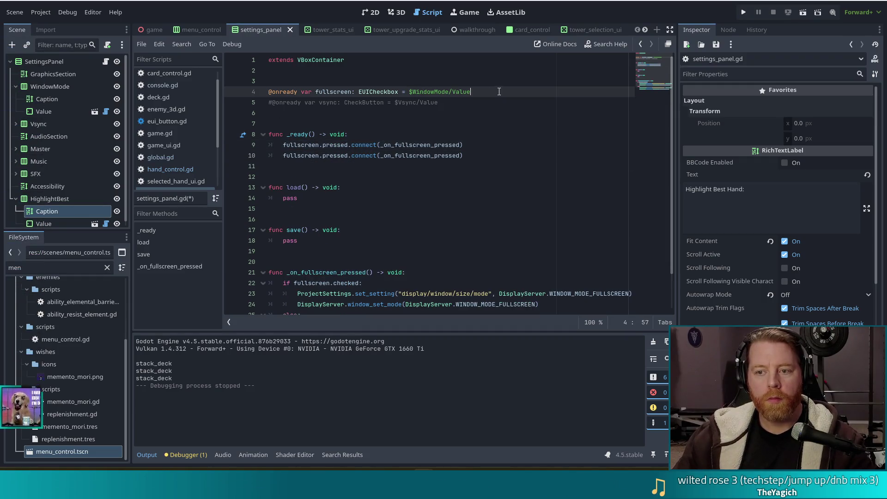
pyautogui.scroll(-1, 65, 167)
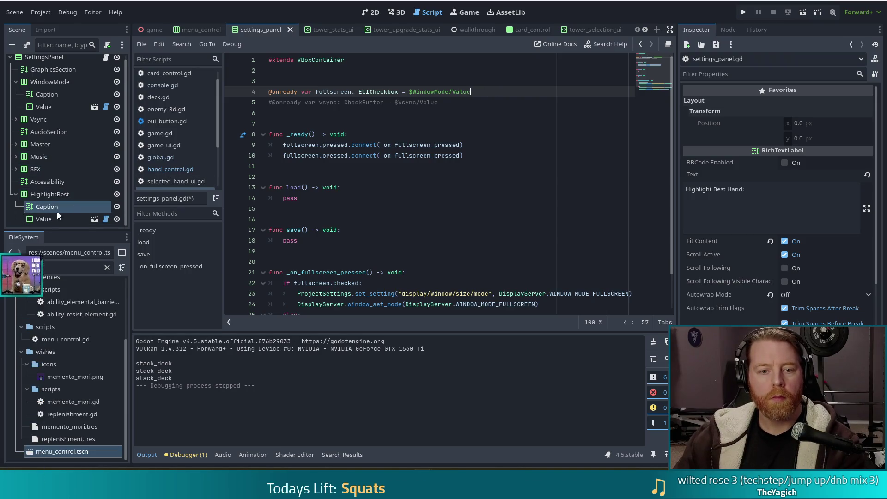
pyautogui.click(43, 220)
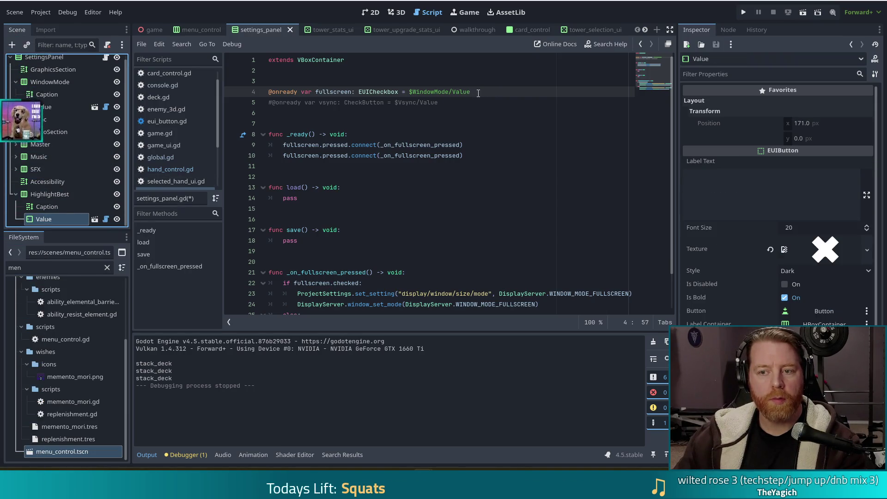
# Add a HighlightBest/Value node reference named highlight_best below the fullscreen variable
pyautogui.press('Return')
pyautogui.moveTo(44, 219)
pyautogui.mouseDown()
pyautogui.moveTo(301, 92)
pyautogui.moveTo(304, 104)
pyautogui.mouseUp()
pyautogui.doubleClick(323, 103)
pyautogui.write('highlight_best')
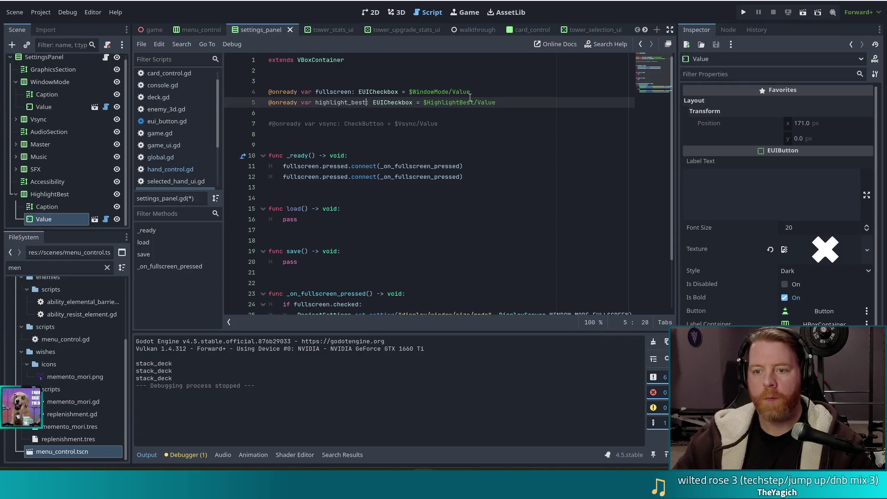
# Change the duplicated line to highlight_best.pressed.connect(_on_highlight_best_pressed) and save the script
pyautogui.scroll(-1, 370, 121)
pyautogui.doubleClick(301, 145)
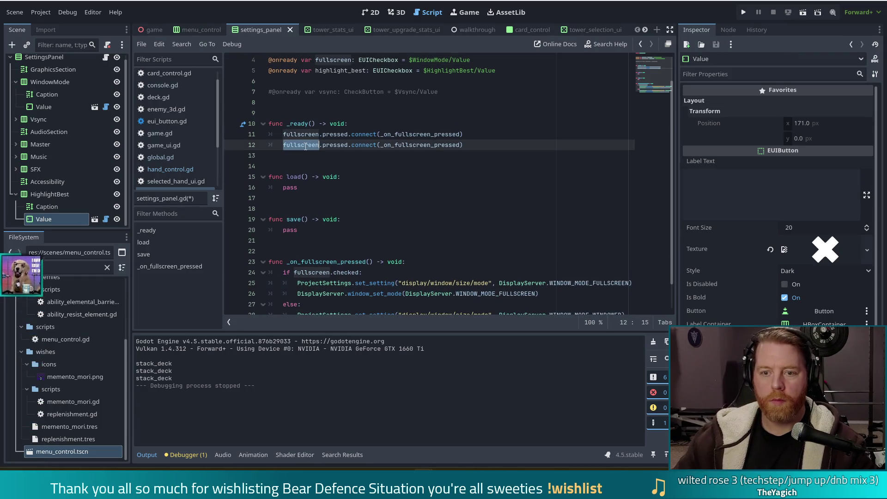
pyautogui.write('highlight')
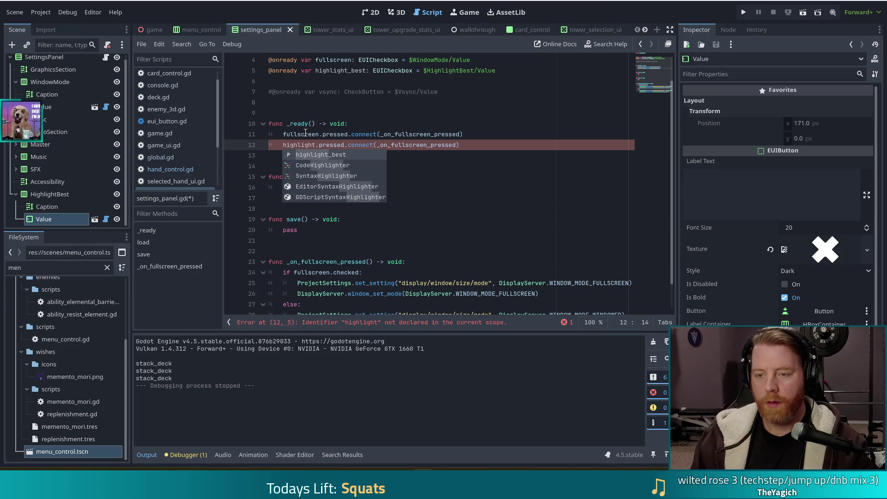
pyautogui.write('_')
pyautogui.press('Return')
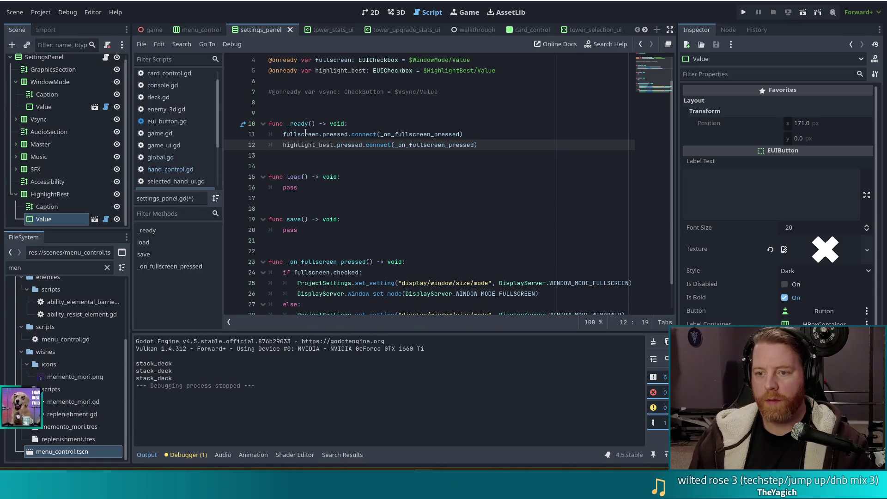
pyautogui.hotkey('ctrl', 'Left')
pyautogui.hotkey('ctrl', 'Left')
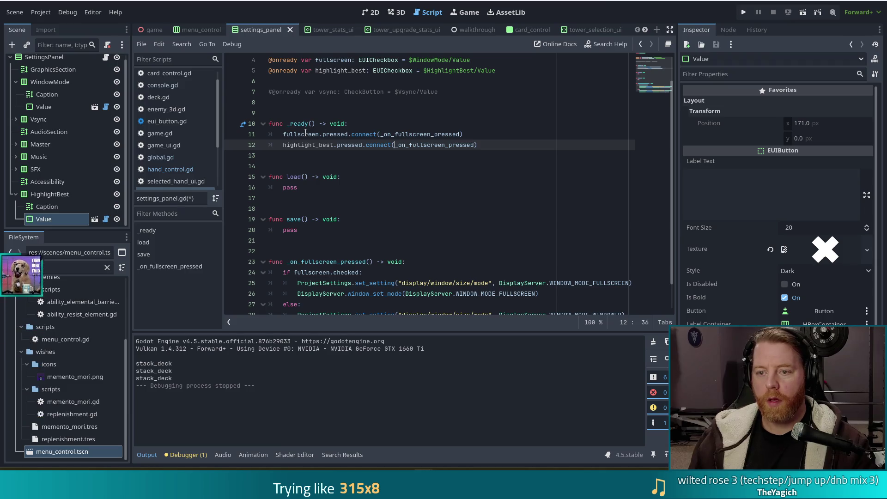
pyautogui.hotkey('shift', 'Right')
pyautogui.hotkey('shift', 'Right')
pyautogui.hotkey('shift', 'Right')
pyautogui.write('highlight_best')
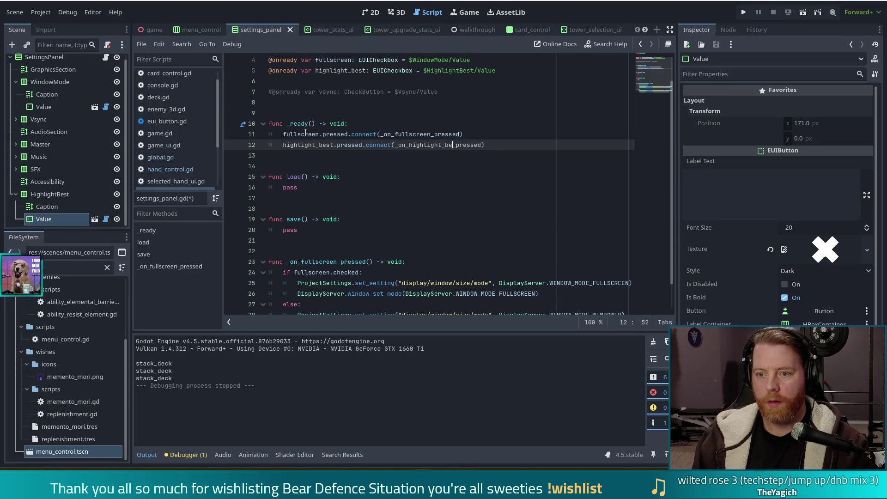
pyautogui.hotkey('ctrl', 's')
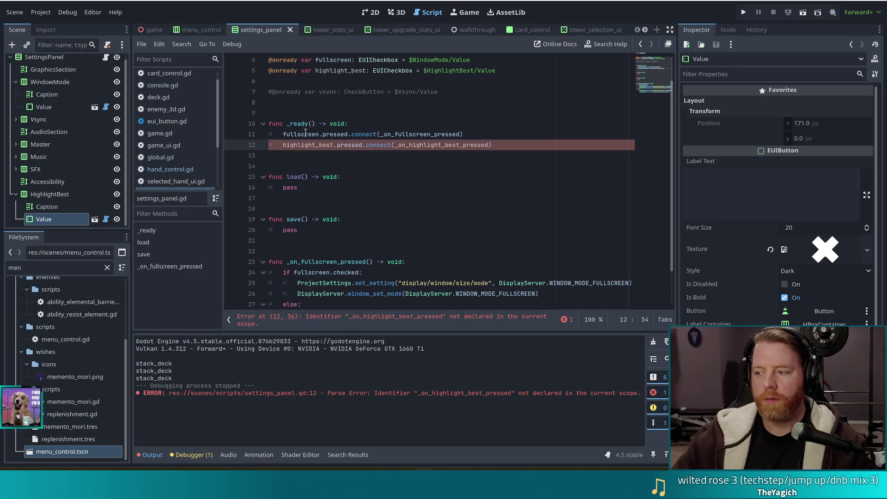
pyautogui.scroll(-2, 535, 134)
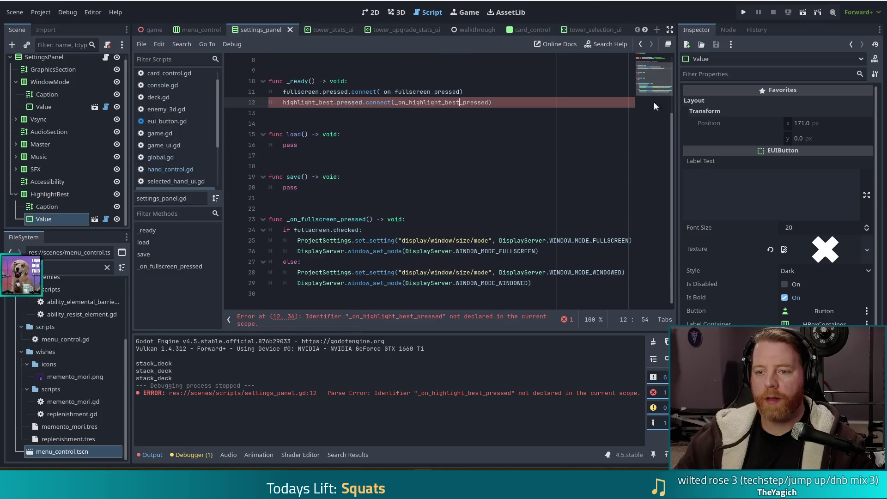
# Duplicate the whole _on_fullscreen_pressed function directly below itself
pyautogui.click(538, 282)
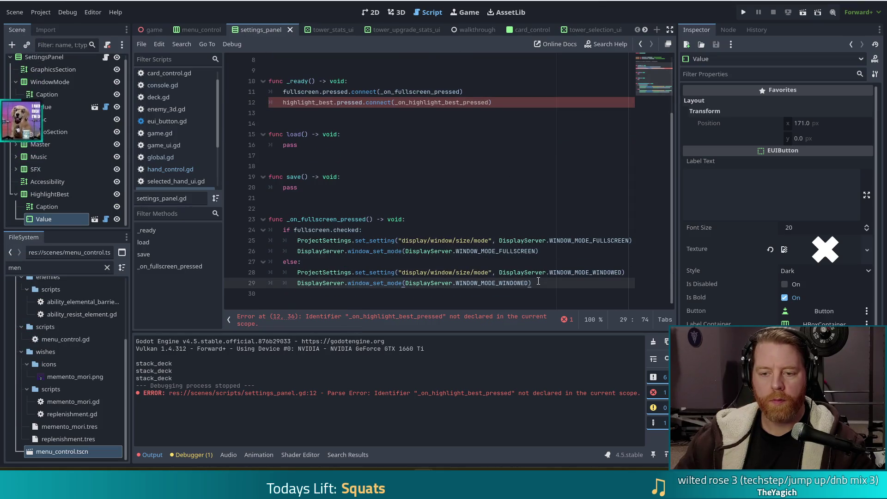
pyautogui.moveTo(533, 283); pyautogui.dragTo(298, 187)
pyautogui.hotkey('ctrl', 'c')
pyautogui.click(534, 283)
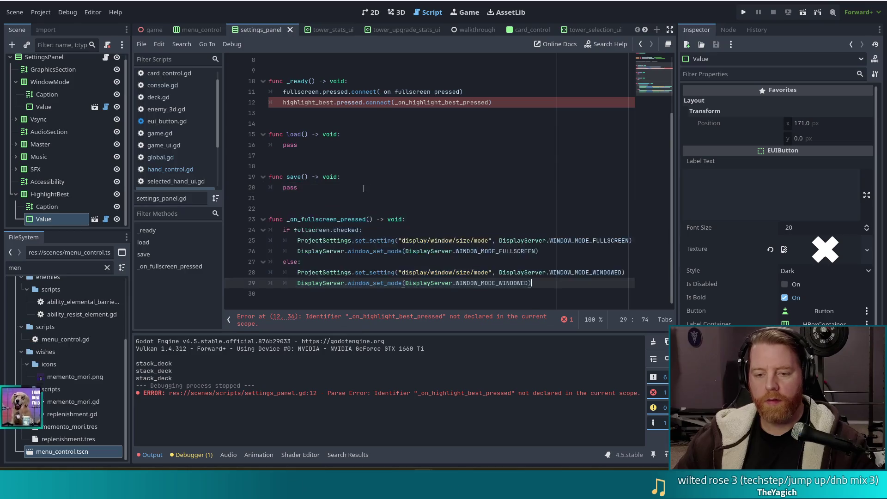
pyautogui.hotkey('ctrl', 'v')
# Rename the copied function to _on_highlight_best_pressed
pyautogui.click(319, 240)
pyautogui.moveTo(337, 241); pyautogui.dragTo(301, 240)
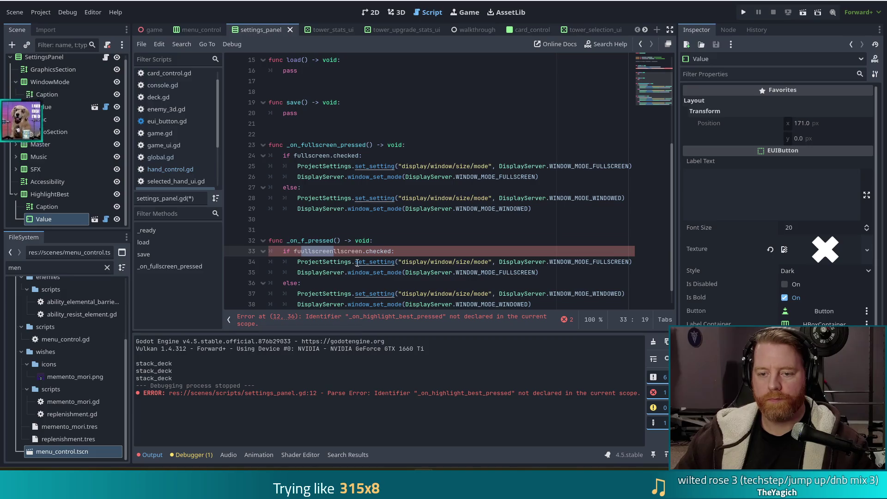
pyautogui.press('BackSpace')
pyautogui.press('BackSpace')
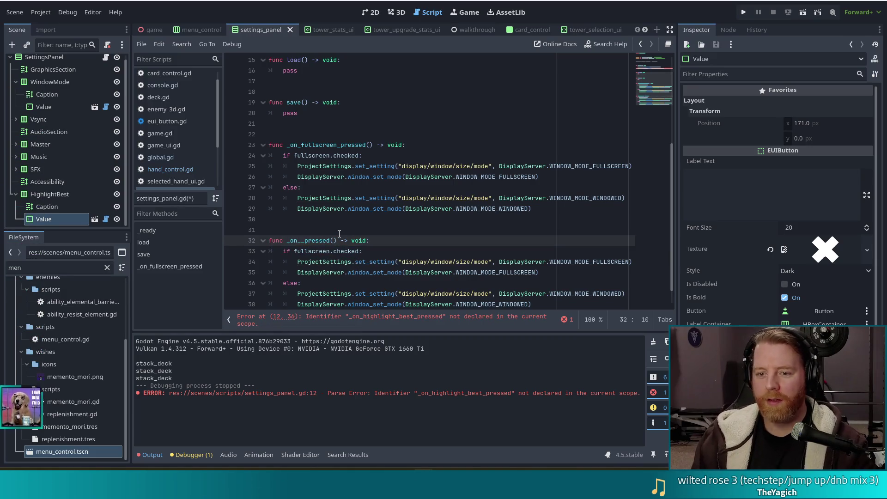
pyautogui.write('_')
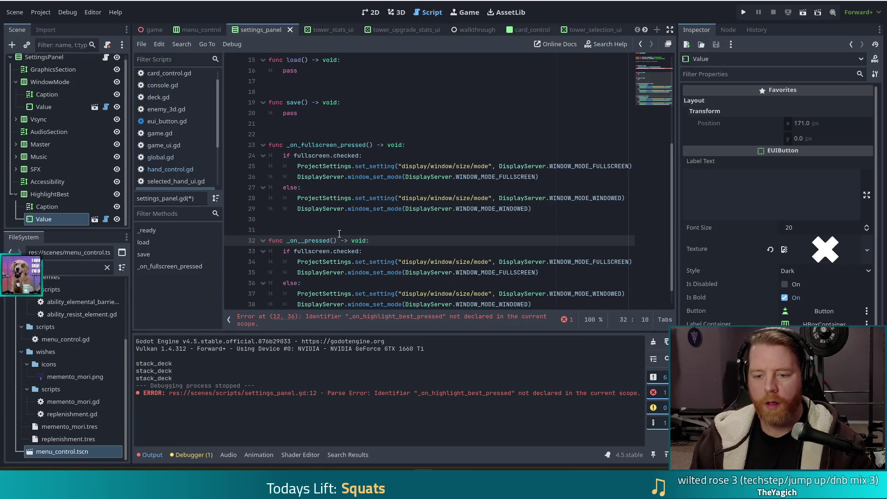
pyautogui.write('high')
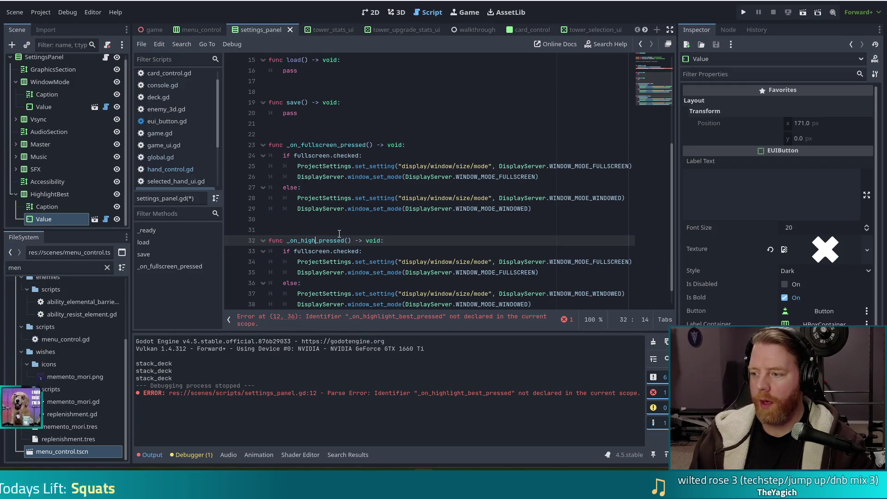
pyautogui.write('light')
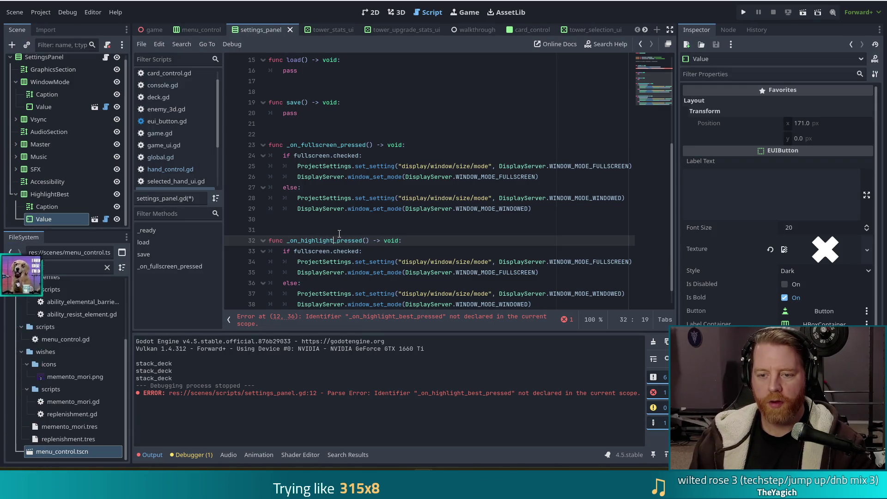
pyautogui.write('_best')
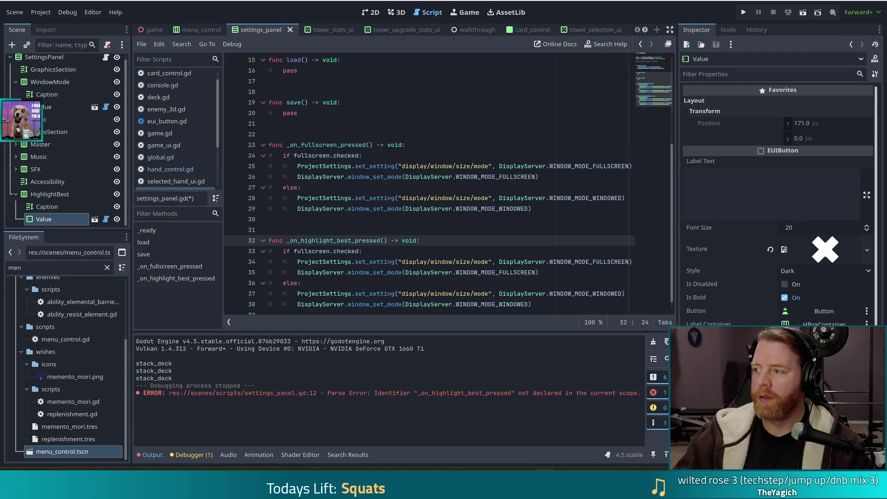
pyautogui.scroll(-1, 431, 246)
pyautogui.click(304, 240)
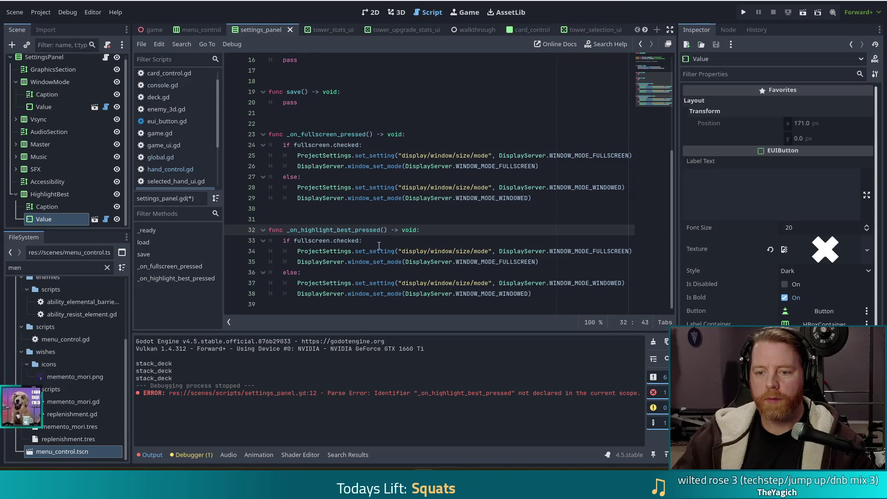
# Swap fullscreen for highlight_best in the copied handler and delete the leftover window-mode lines
pyautogui.doubleClick(324, 241)
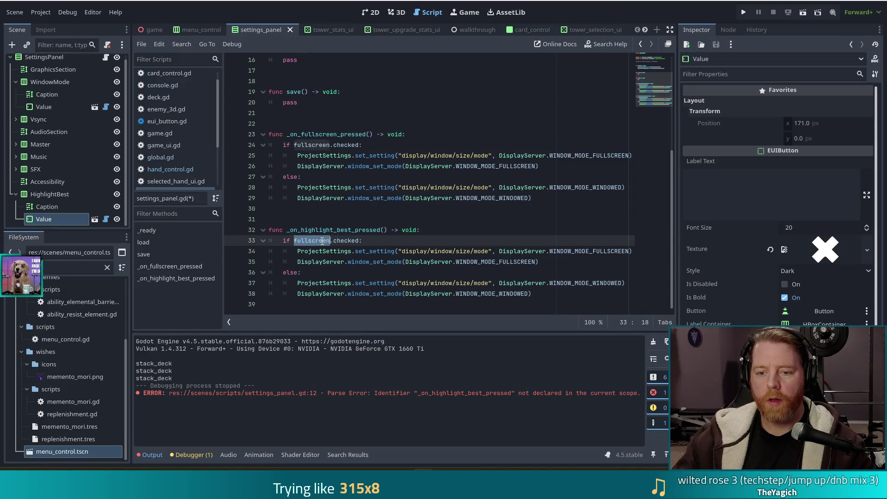
pyautogui.scroll(5, 409, 249)
pyautogui.write('highligh')
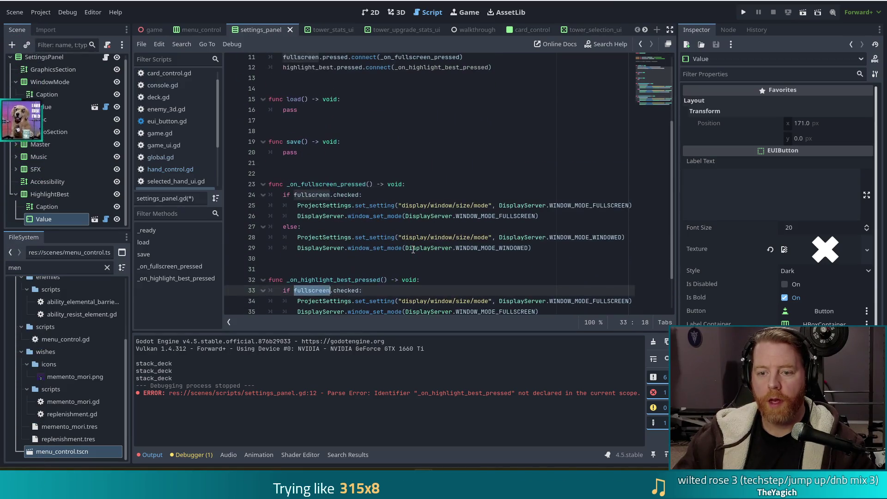
pyautogui.write('t_best')
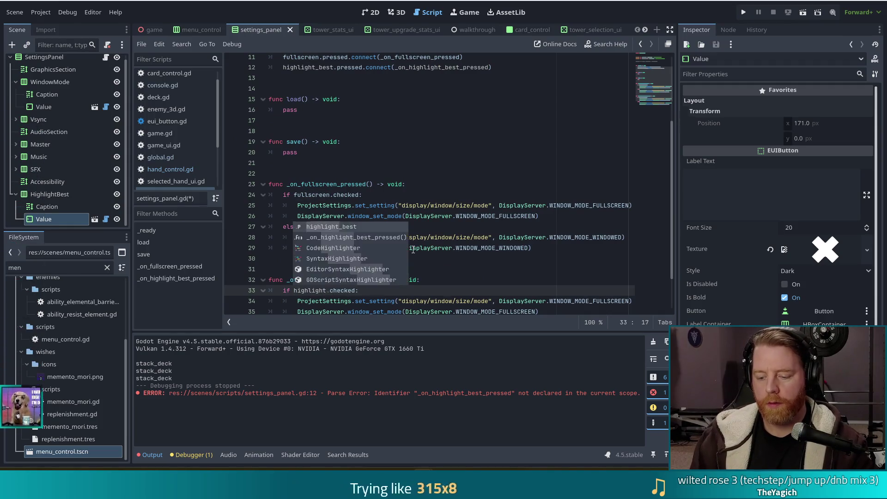
pyautogui.click(442, 235)
pyautogui.scroll(-2, 457, 259)
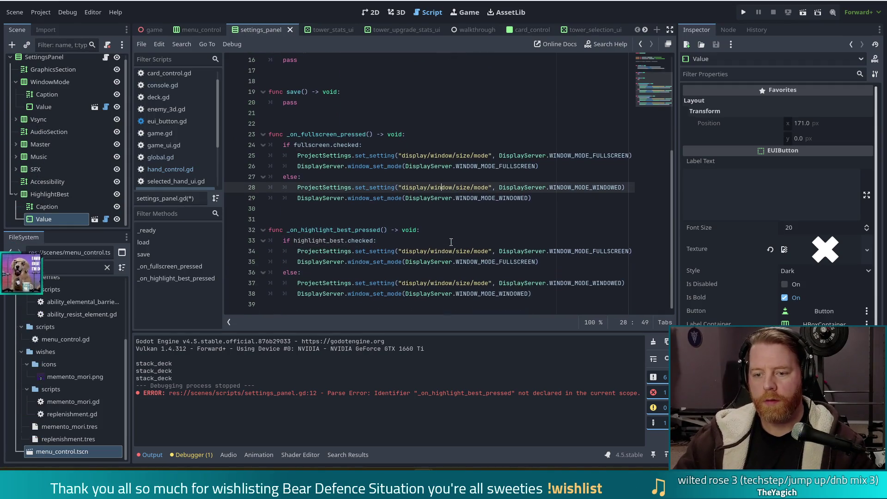
pyautogui.moveTo(530, 294)
pyautogui.mouseDown()
pyautogui.moveTo(305, 277)
pyautogui.moveTo(296, 250)
pyautogui.mouseUp()
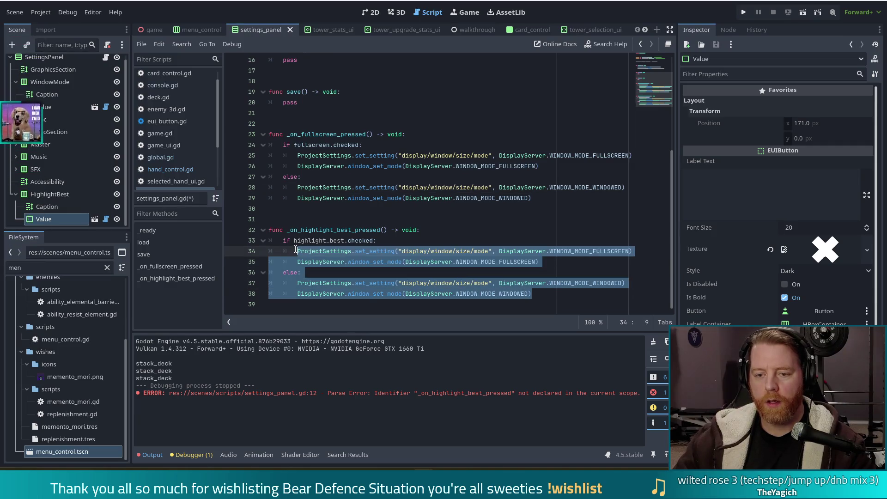
pyautogui.press('BackSpace')
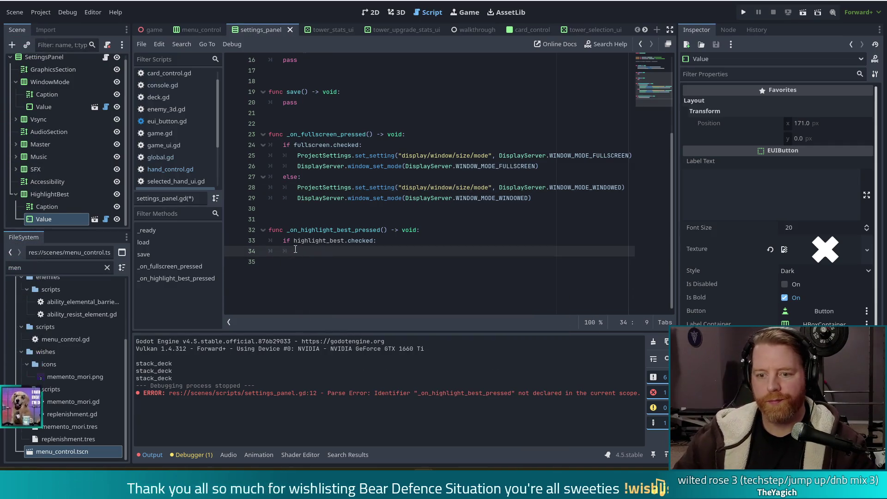
pyautogui.press('BackSpace')
pyautogui.press('BackSpace')
pyautogui.press('BackSpace')
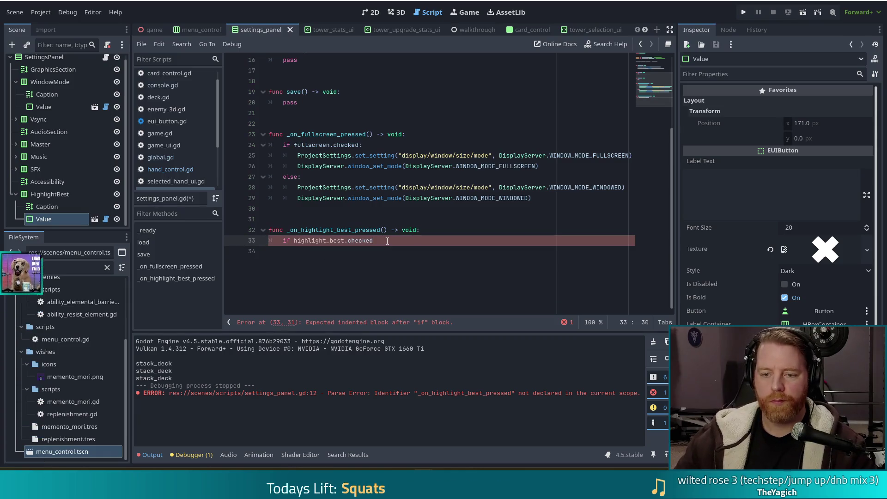
# Replace the if line with Global.highlight_enabled = highlight_best.checked
pyautogui.moveTo(286, 239); pyautogui.dragTo(284, 240)
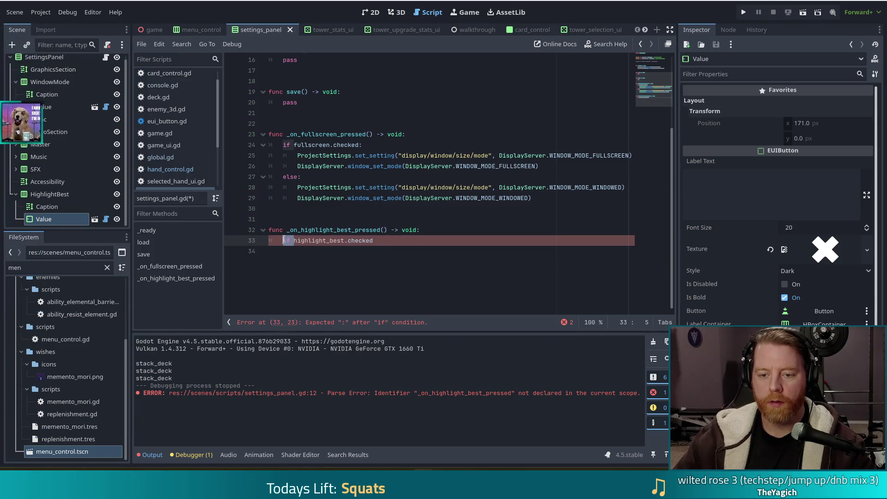
pyautogui.write('Global')
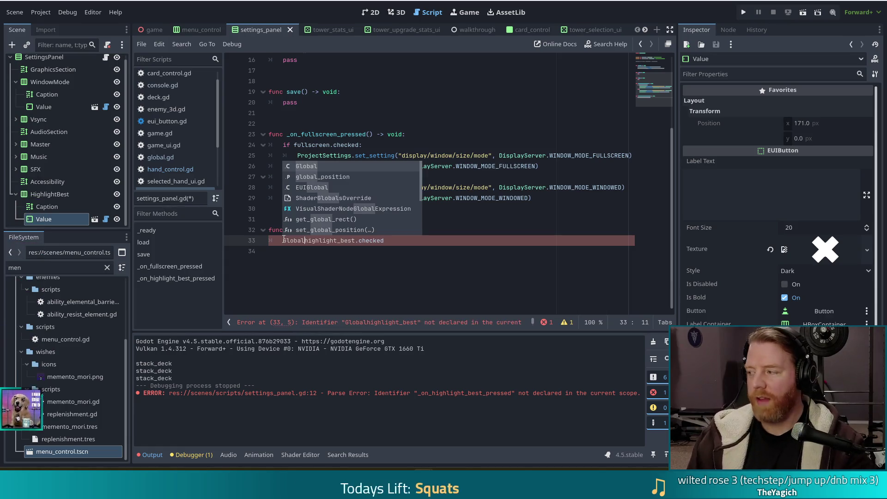
pyautogui.write(' =')
pyautogui.scroll(2, 283, 239)
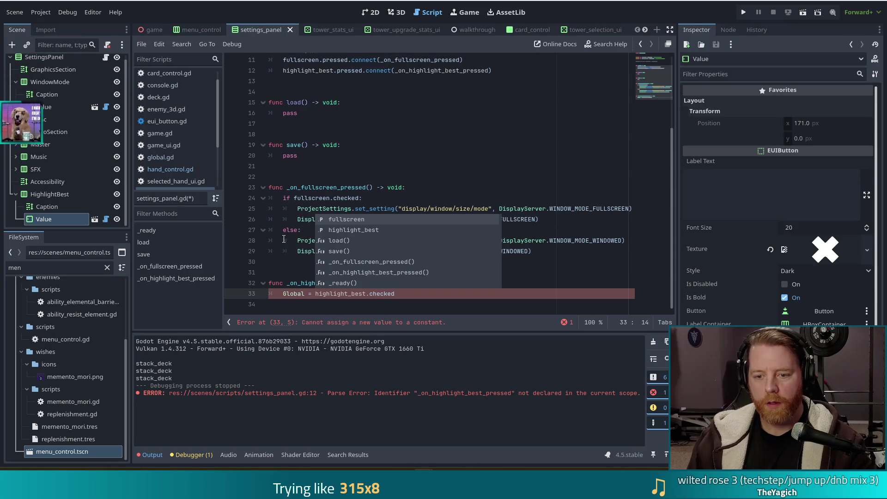
pyautogui.press('BackSpace')
pyautogui.press('BackSpace')
pyautogui.press('BackSpace')
pyautogui.write('.high')
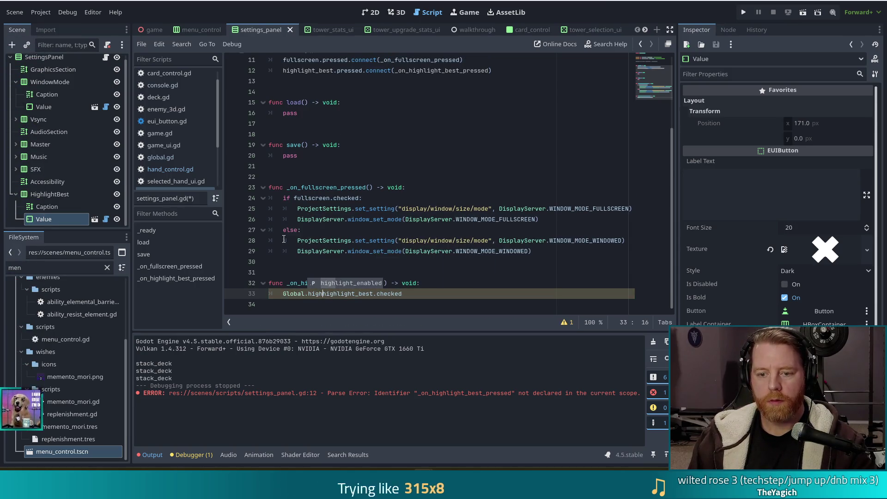
pyautogui.press('Tab')
pyautogui.write('= ')
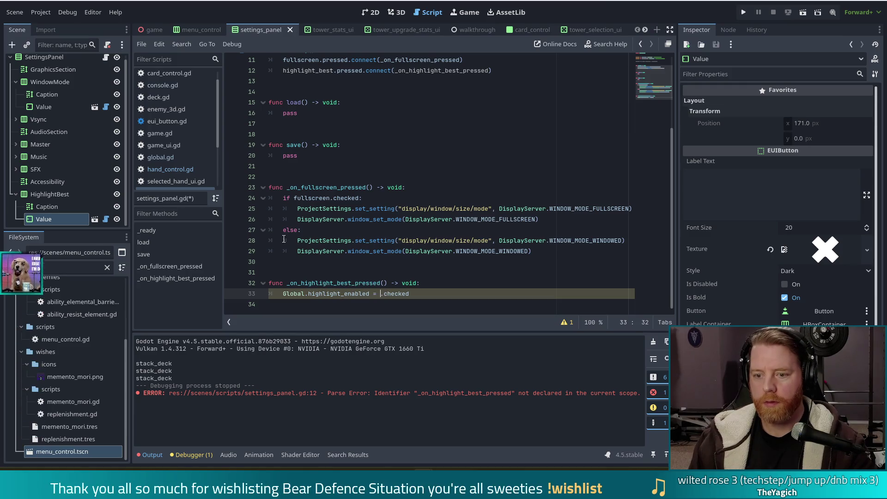
pyautogui.write('highlight')
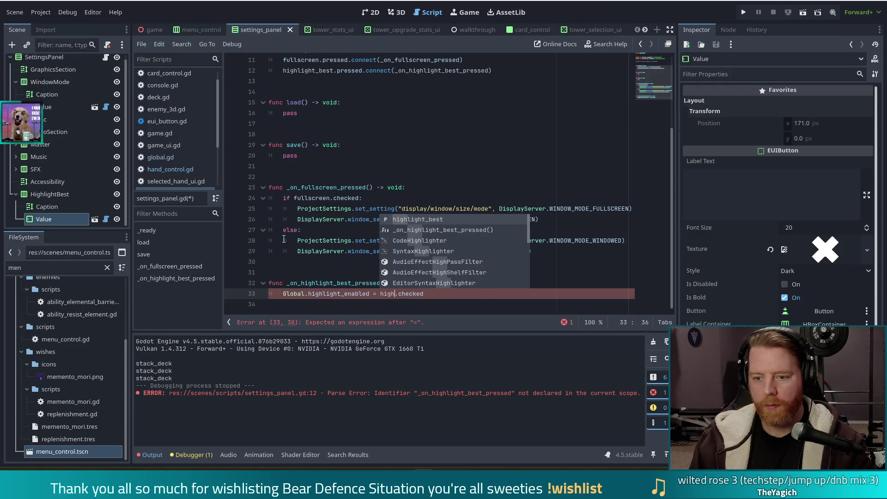
pyautogui.write('_best')
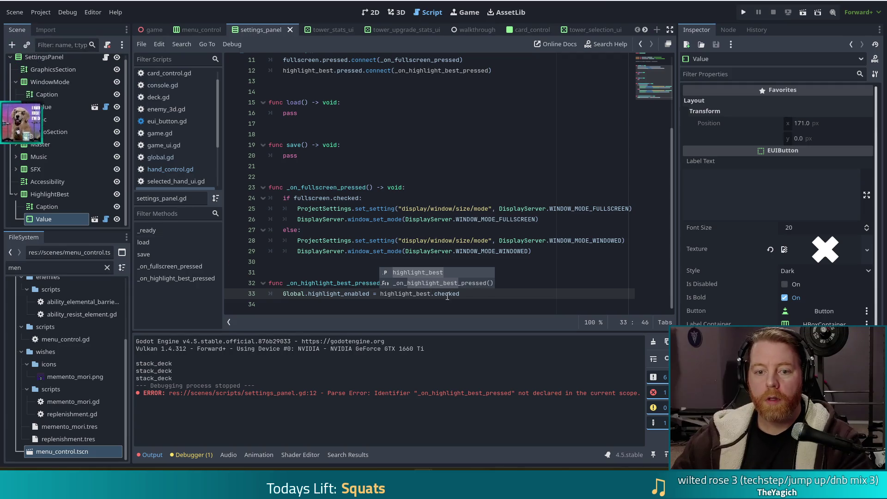
pyautogui.click(473, 295)
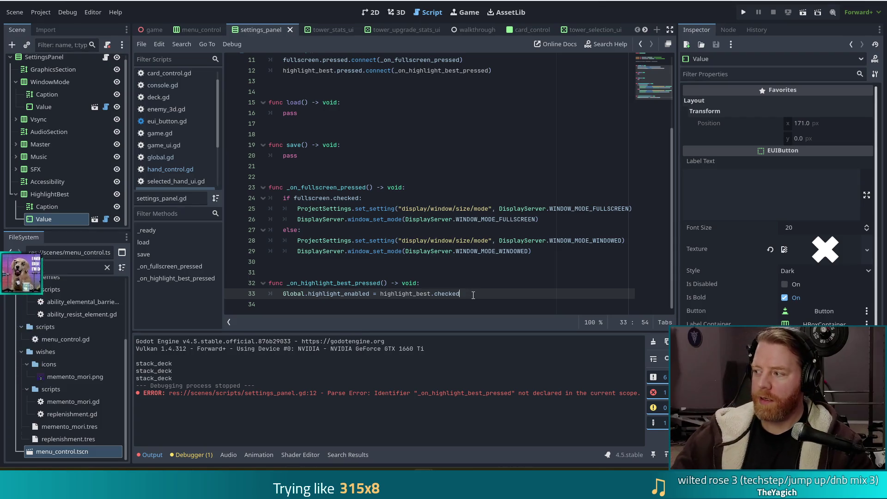
# Open hand_control.gd and jump to the highlight_best_hand definition
pyautogui.click(171, 169)
pyautogui.click(391, 216)
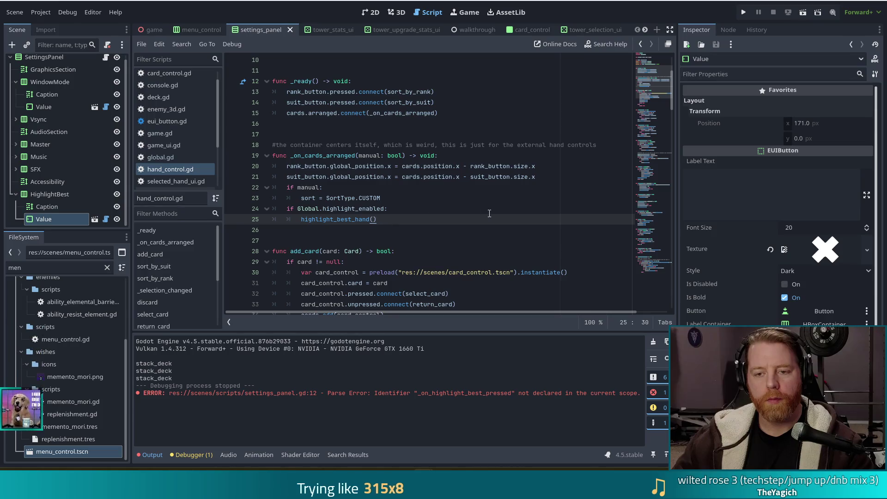
pyautogui.keyDown('ctrl'); pyautogui.click(333, 220); pyautogui.keyUp('ctrl')
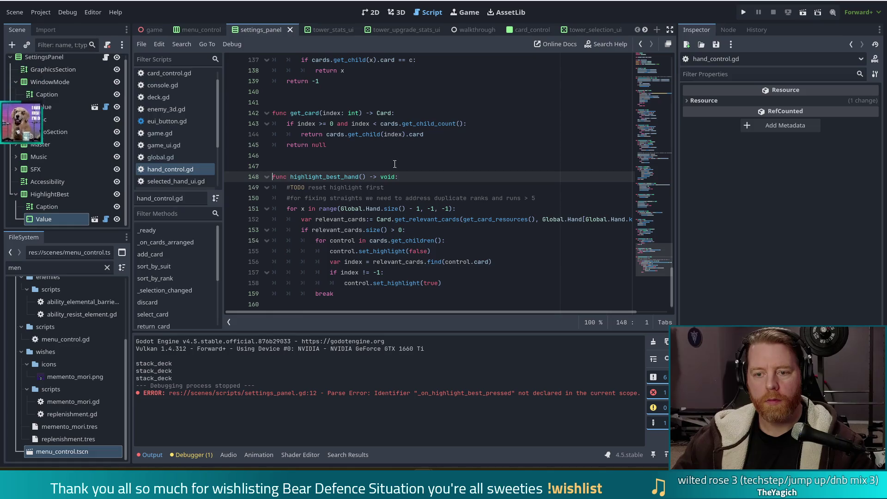
# Delete the '#TODO reset highlight first' comment line from highlight_best_hand
pyautogui.click(412, 187)
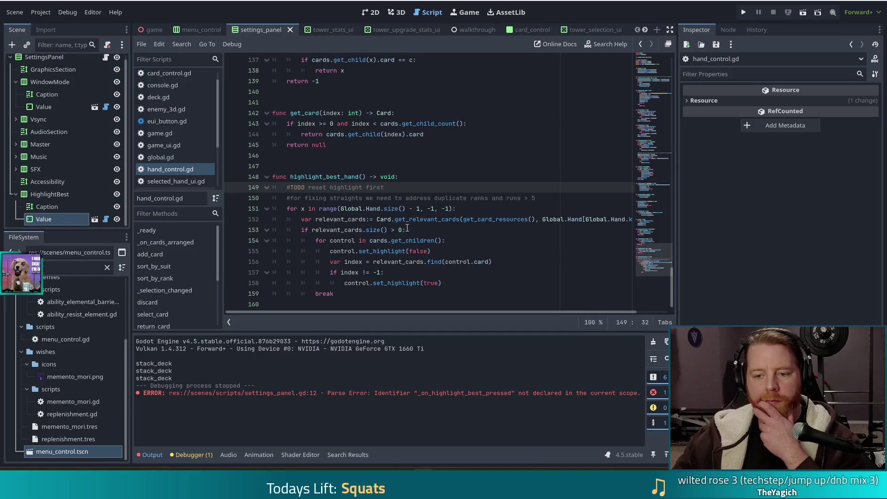
pyautogui.click(418, 251)
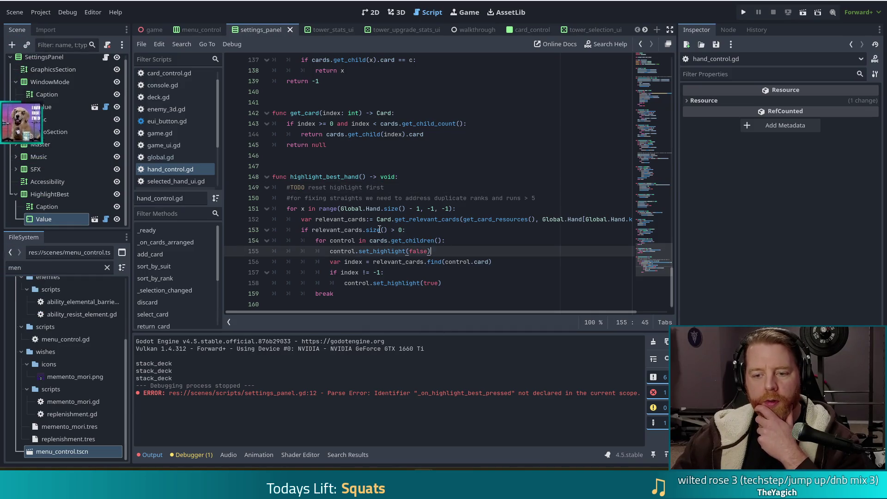
pyautogui.click(406, 188)
pyautogui.hotkey('ctrl', 'shift', 'k')
pyautogui.press('Down')
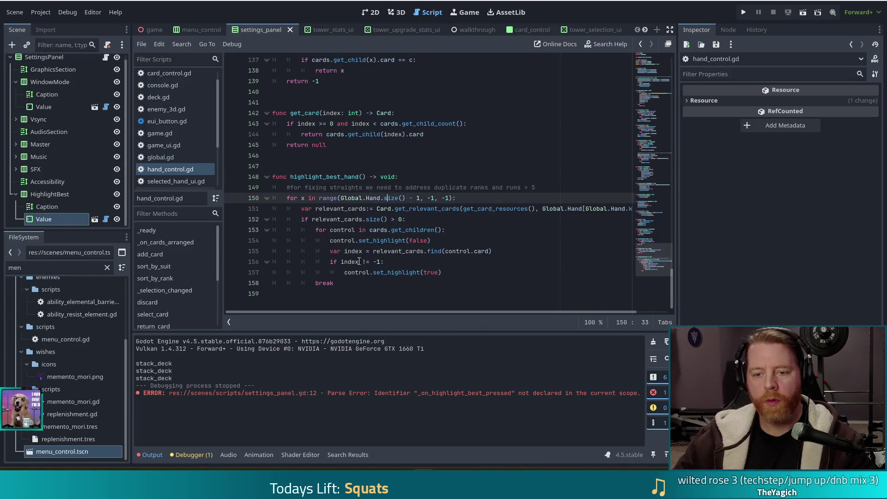
pyautogui.click(347, 286)
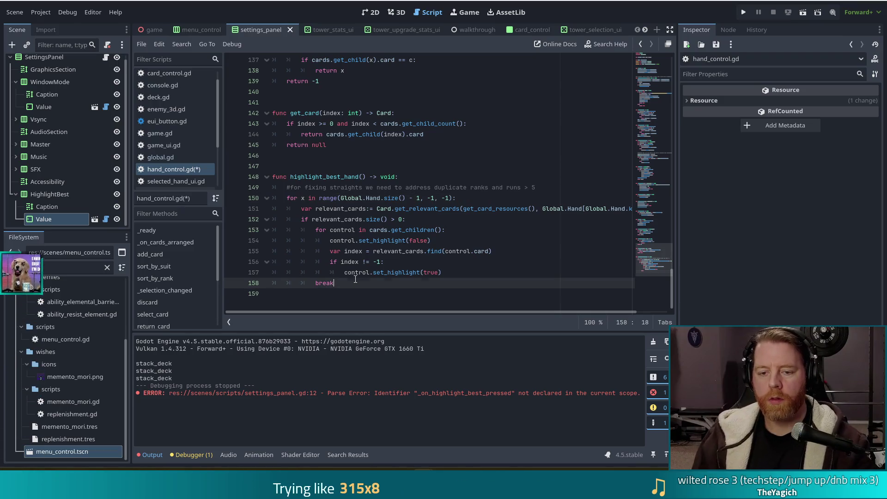
# Declare a new func clear_highlight() -> void below highlight_best_hand
pyautogui.press('Down')
pyautogui.press('Return')
pyautogui.press('Return')
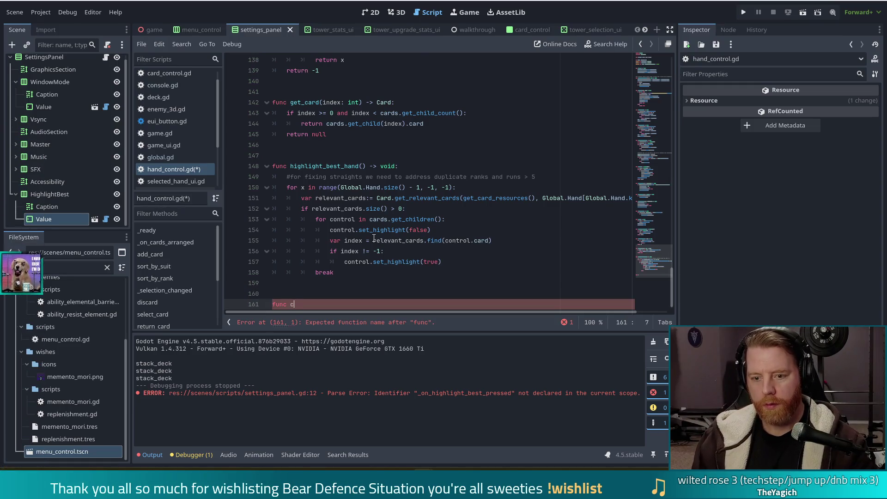
pyautogui.write('lear_highlight')
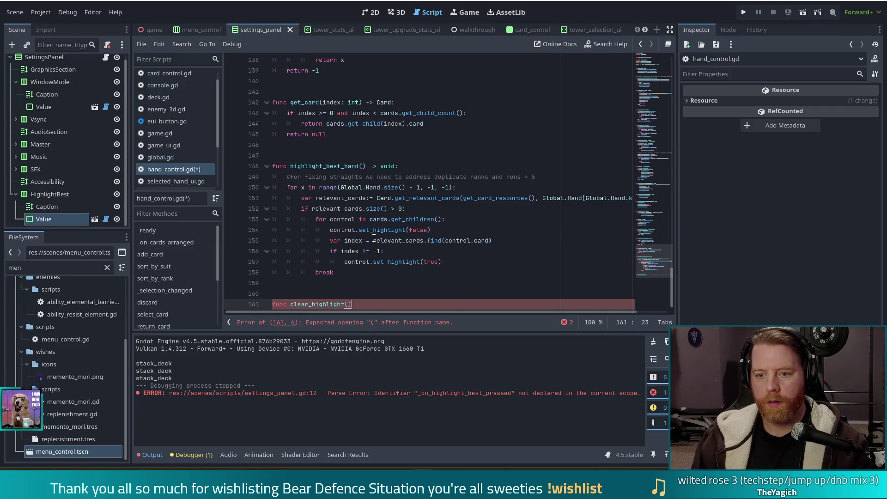
pyautogui.write('() -> void')
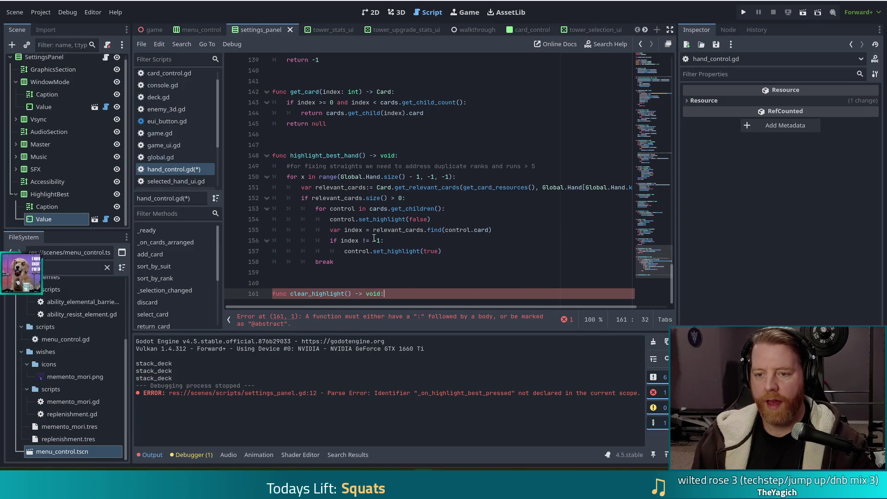
pyautogui.write(':')
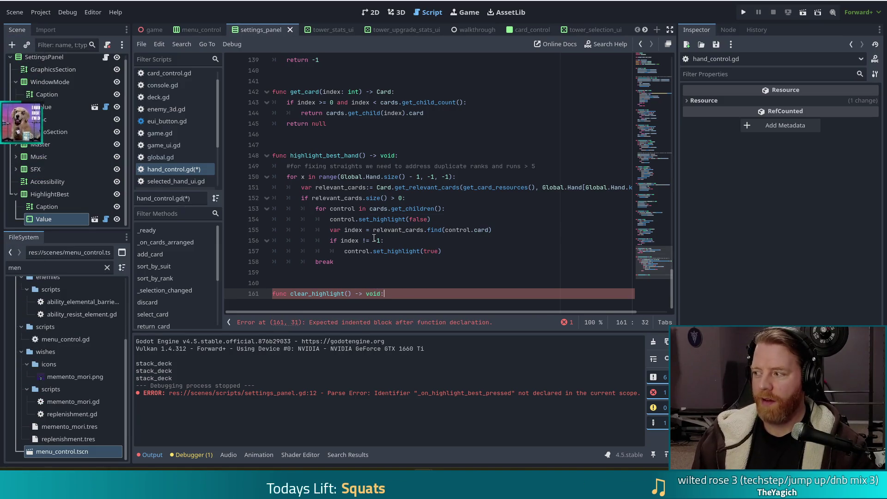
pyautogui.press('Return')
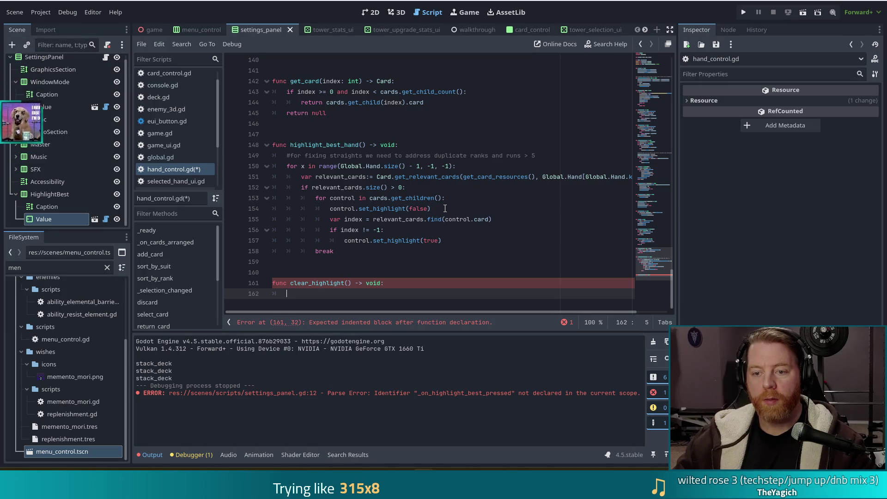
# Fill clear_highlight with the dedented set_highlight(false) card loop and save the script
pyautogui.moveTo(445, 208); pyautogui.dragTo(316, 198)
pyautogui.hotkey('ctrl', 'c')
pyautogui.click(383, 283)
pyautogui.press('Return')
pyautogui.hotkey('ctrl', 'v')
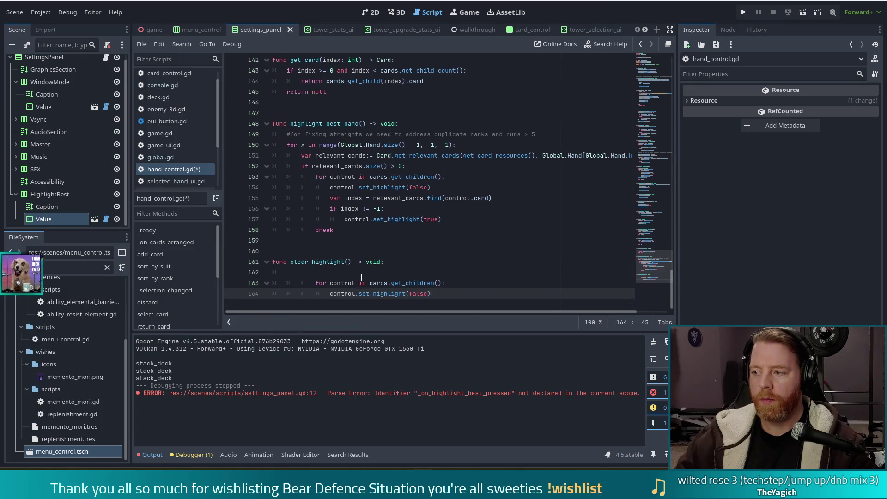
pyautogui.moveTo(359, 283); pyautogui.dragTo(358, 295)
pyautogui.hotkey('shift', 'Tab')
pyautogui.hotkey('shift', 'Tab')
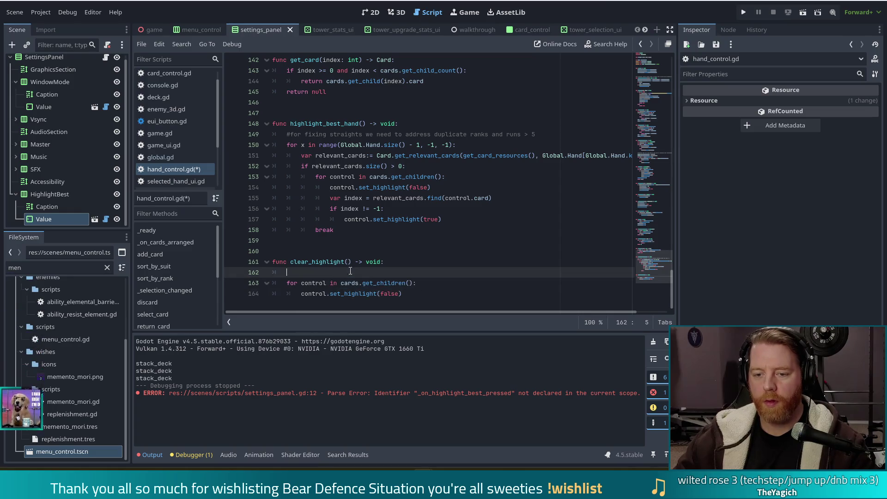
pyautogui.moveTo(287, 272); pyautogui.dragTo(387, 264)
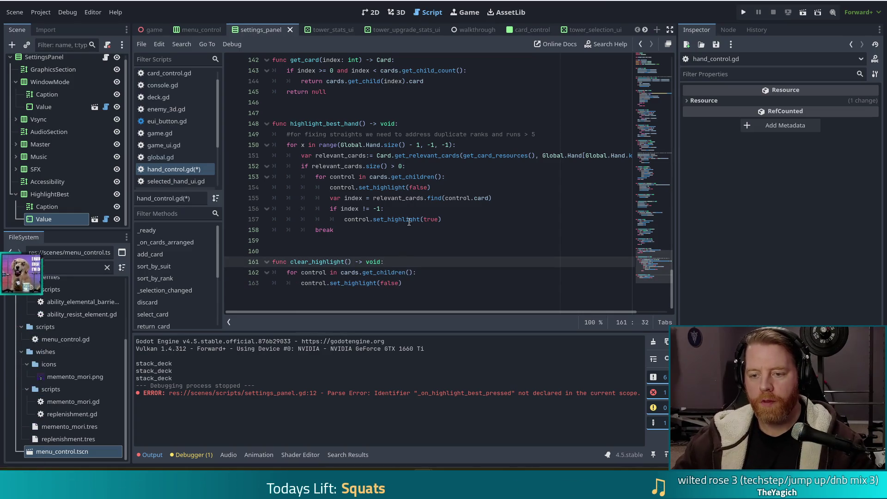
pyautogui.press('BackSpace')
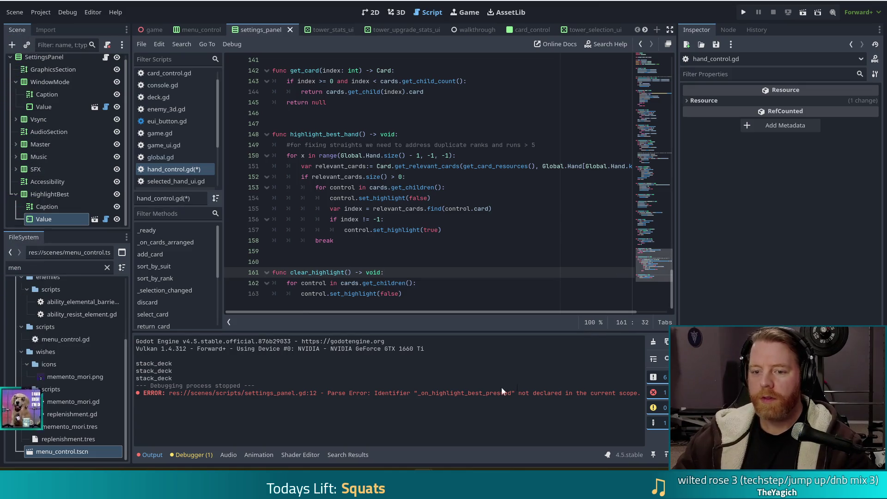
pyautogui.click(412, 283)
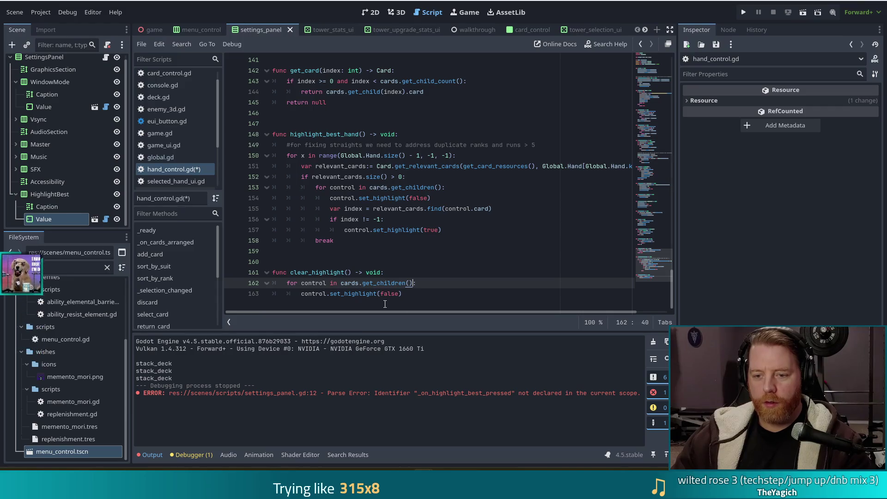
pyautogui.click(403, 294)
pyautogui.hotkey('ctrl', 's')
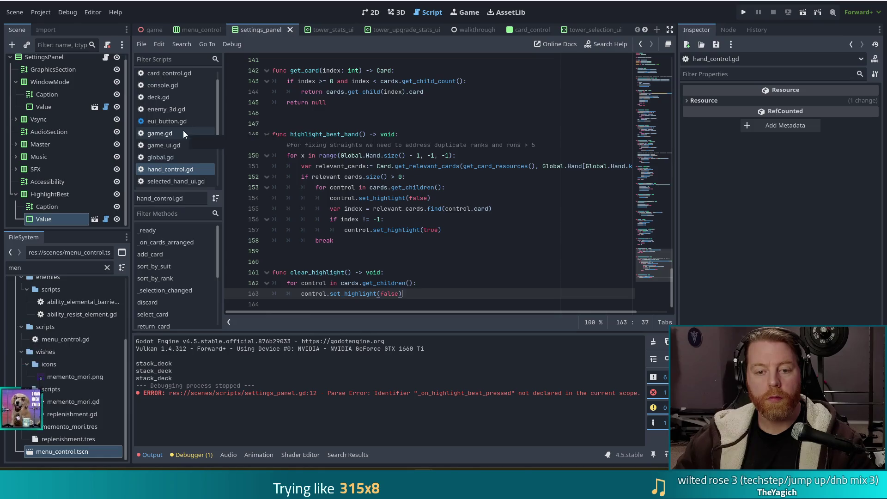
# In settings_panel.gd, add 'if !Global.highlight_enabled:' under the highlight handler's assignment
pyautogui.scroll(-3, 174, 134)
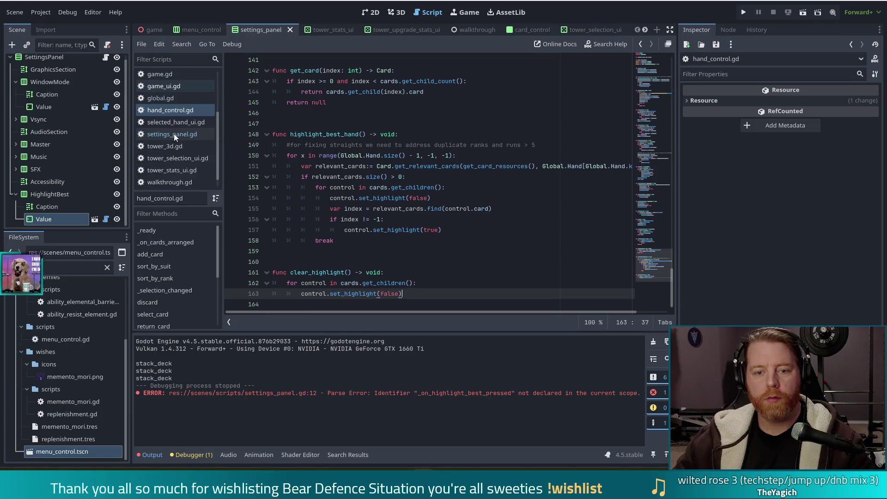
pyautogui.click(173, 135)
pyautogui.click(462, 273)
pyautogui.scroll(-1, 486, 292)
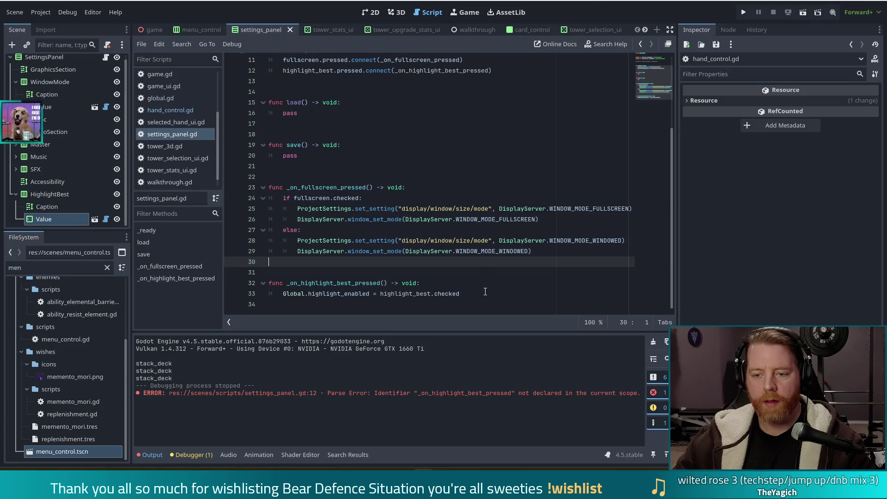
pyautogui.click(467, 295)
pyautogui.press('Return')
pyautogui.write('if ')
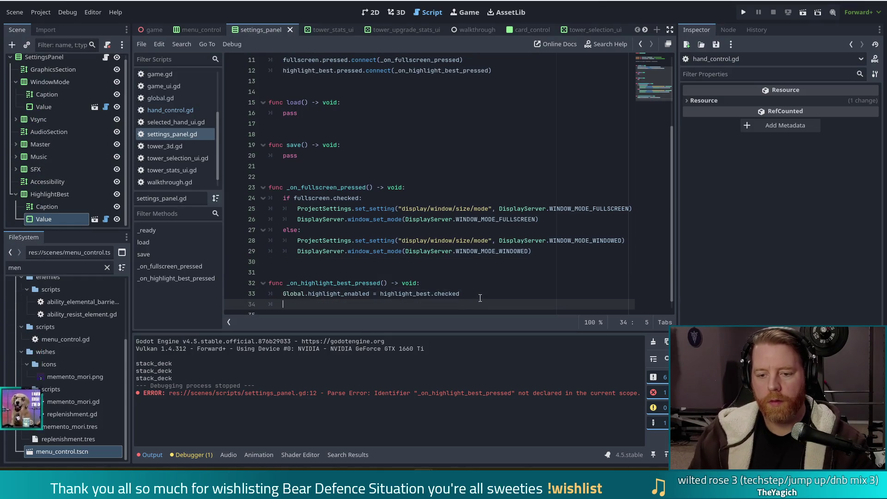
pyautogui.write('Global.highlight_enabled')
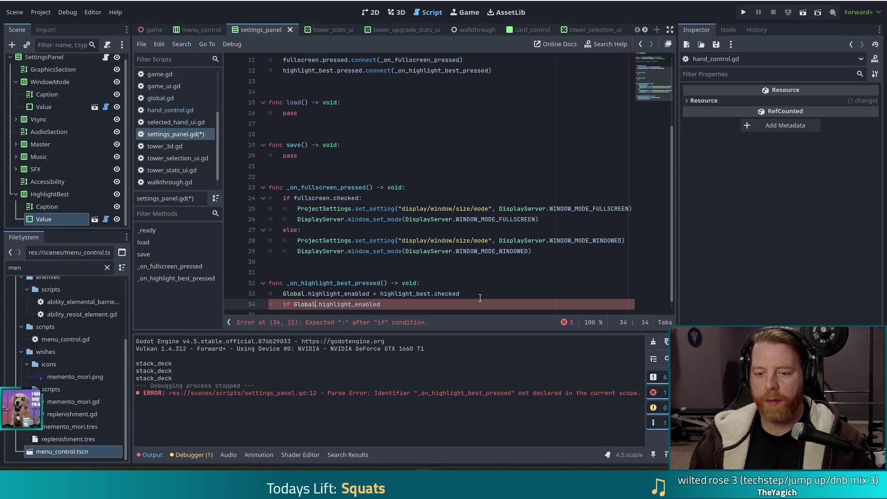
pyautogui.hotkey('ctrl', 'Left')
pyautogui.write('!')
pyautogui.press('End')
pyautogui.write(':')
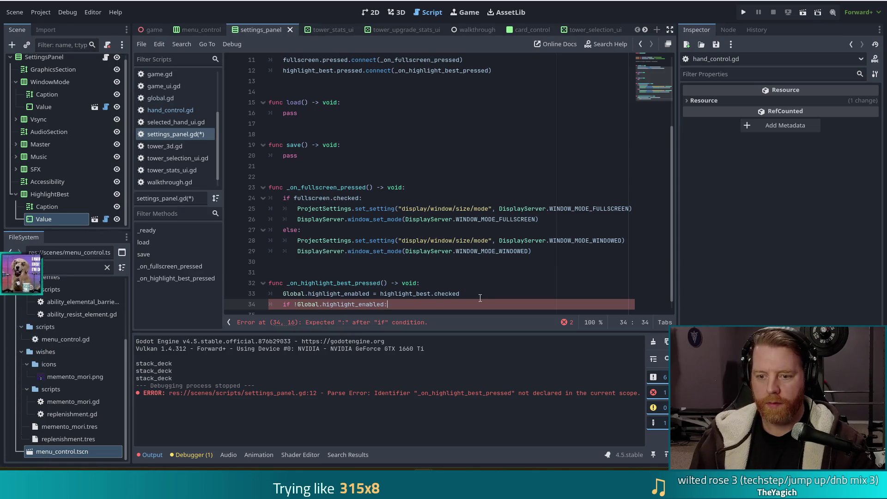
# Call Global.game.hand.clear_highlight() inside that if block
pyautogui.press('Return')
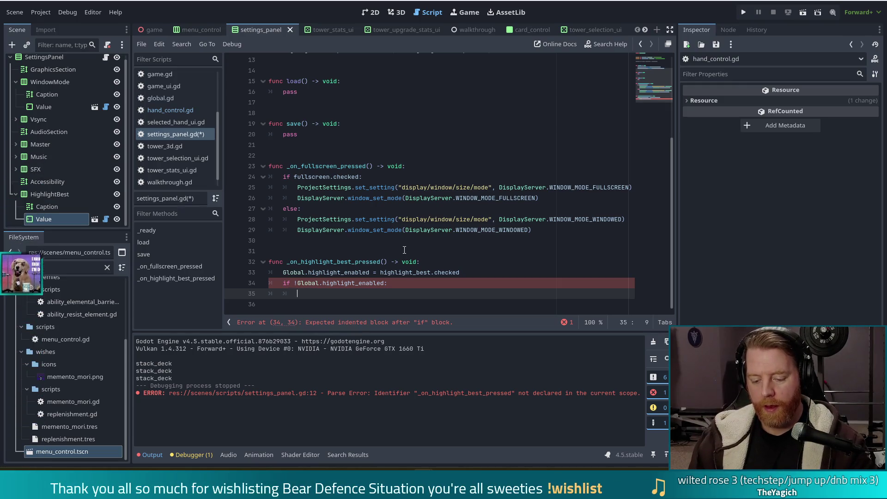
pyautogui.write('Global.')
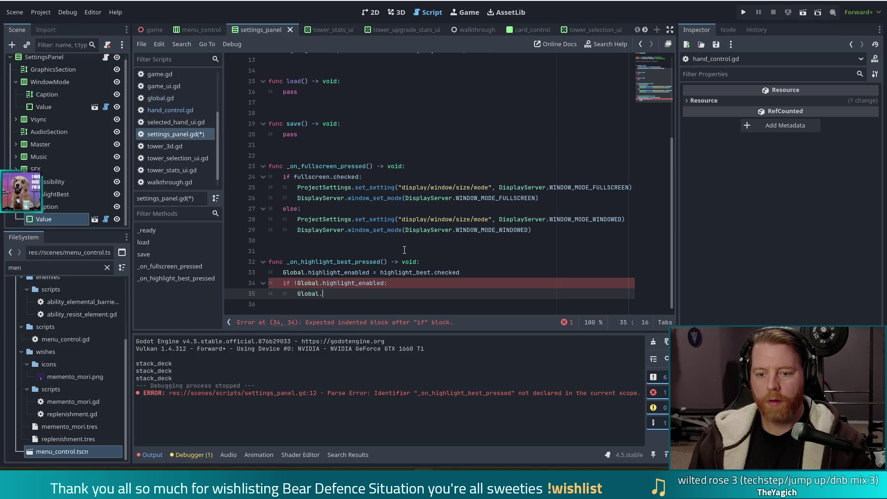
pyautogui.write('game.hand.cle')
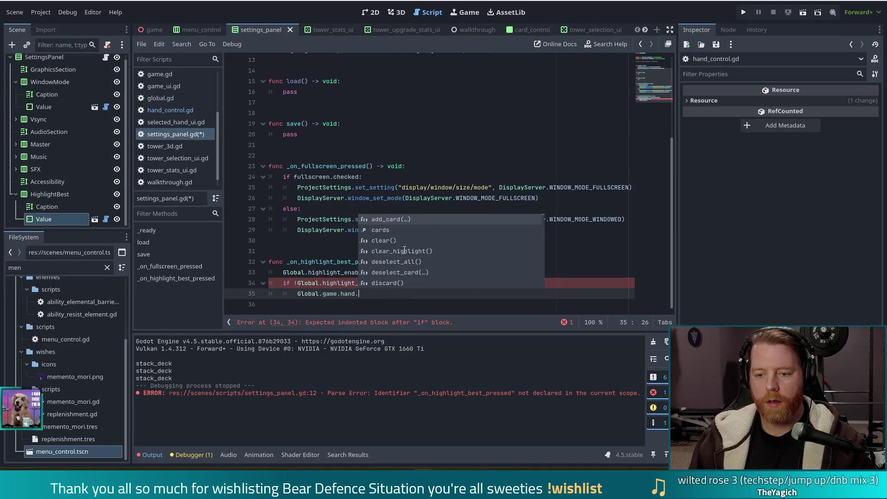
pyautogui.press('Down')
pyautogui.press('Return')
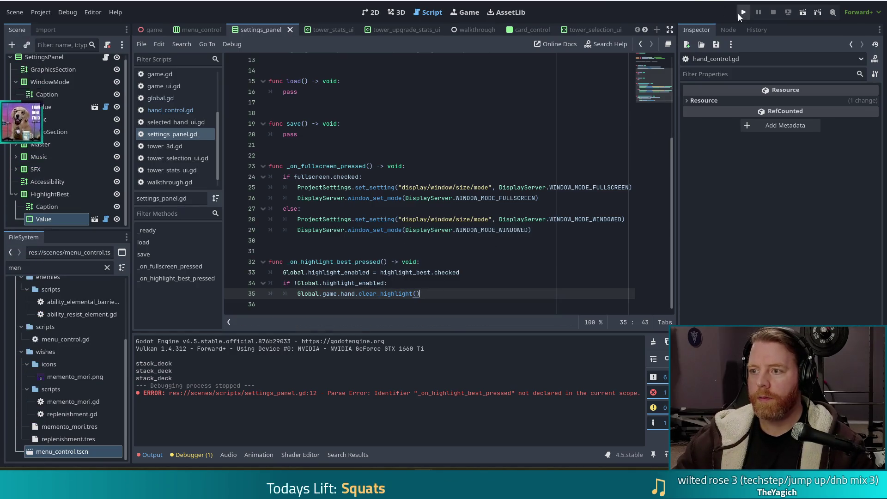
# Run the project, start a New Game, and tick Highlight Best Hand in the in-game settings
pyautogui.click(744, 12)
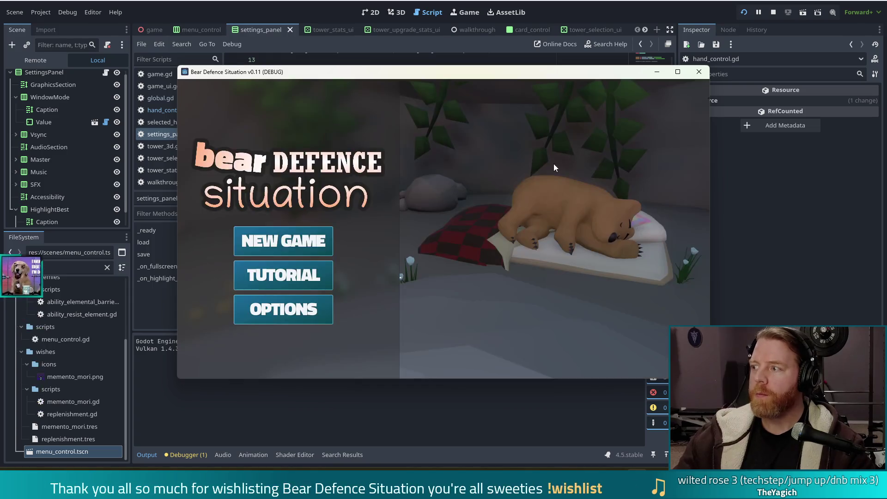
pyautogui.click(284, 241)
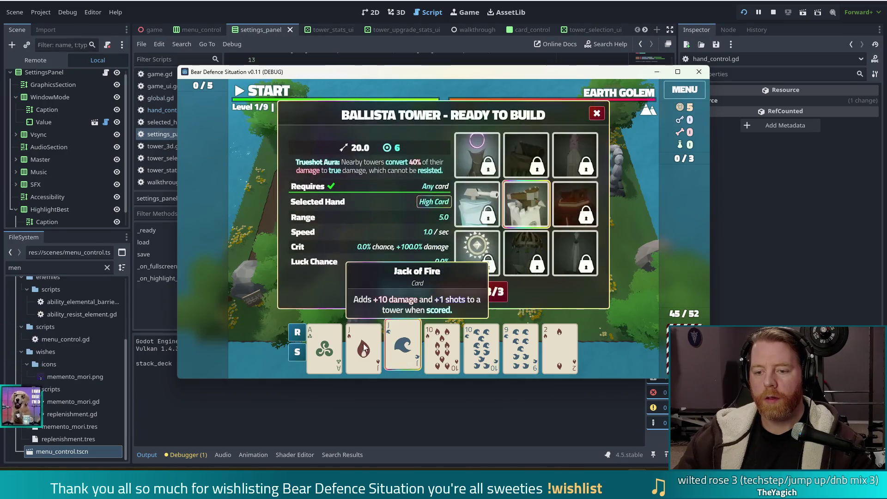
pyautogui.press('Escape')
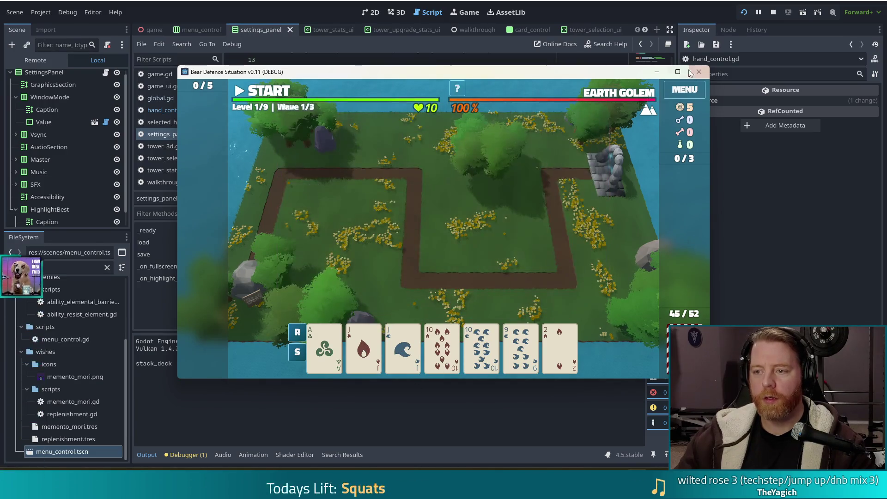
pyautogui.press('Escape')
pyautogui.click(447, 319)
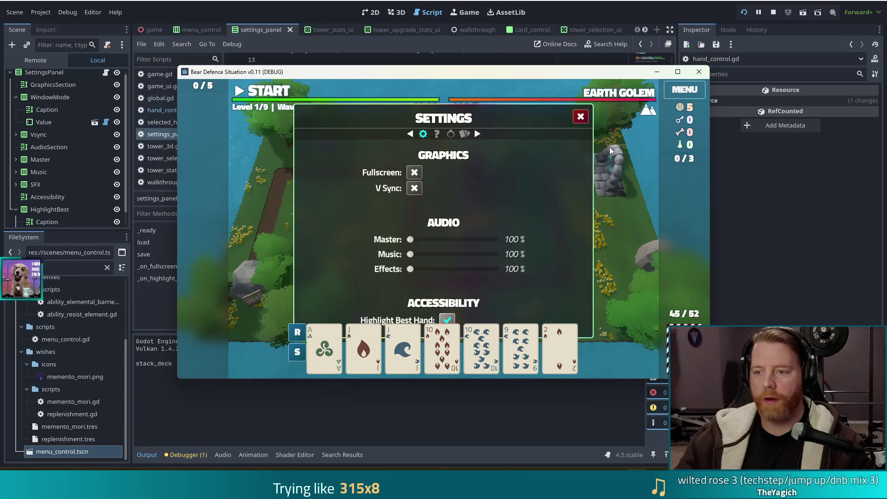
pyautogui.press('Escape')
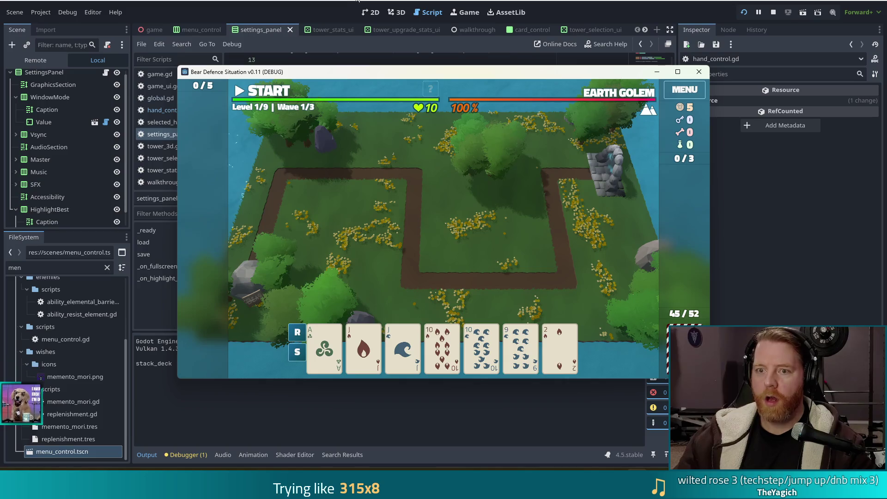
pyautogui.hotkey('alt', 'Tab')
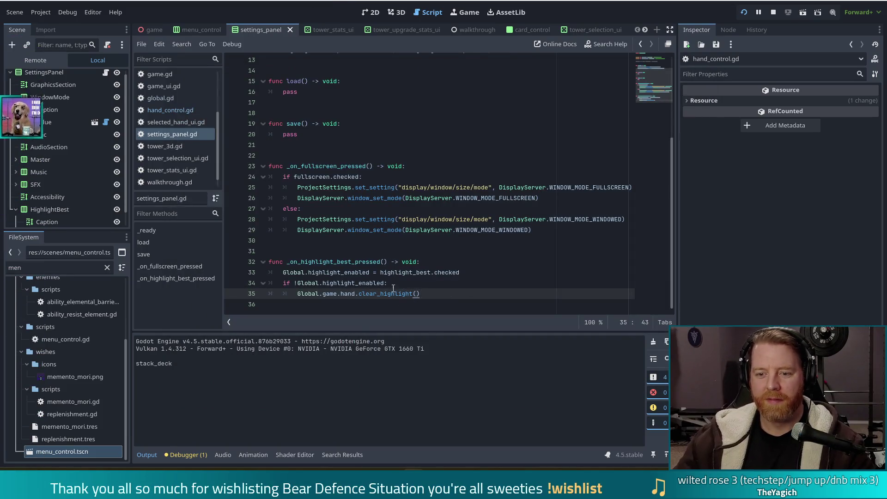
# Add an else: branch calling Global.game.hand.highlight_best_hand() and save settings_panel.gd
pyautogui.press('Return')
pyautogui.press('BackSpace')
pyautogui.write('else:')
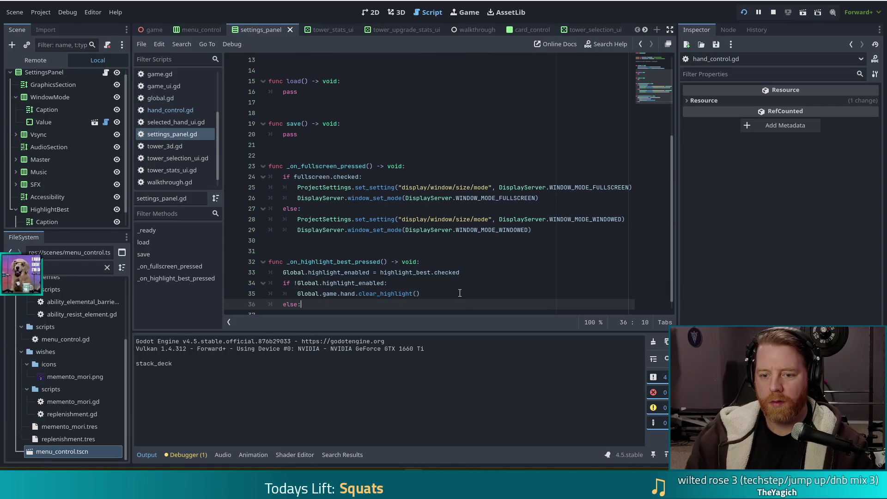
pyautogui.press('Return')
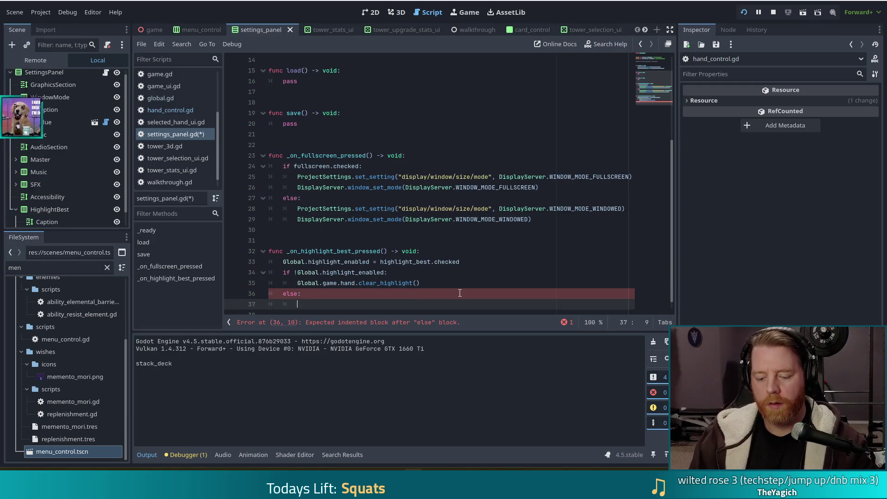
pyautogui.write('Globla')
pyautogui.press('BackSpace')
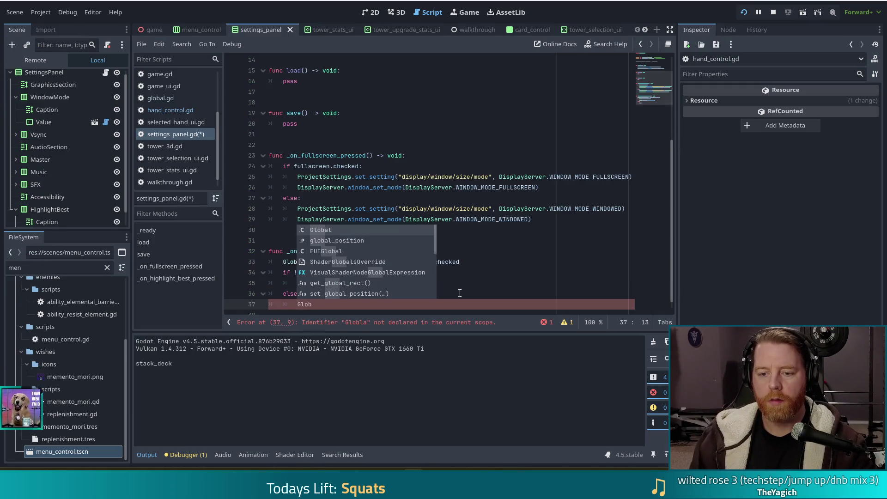
pyautogui.write('al.ha')
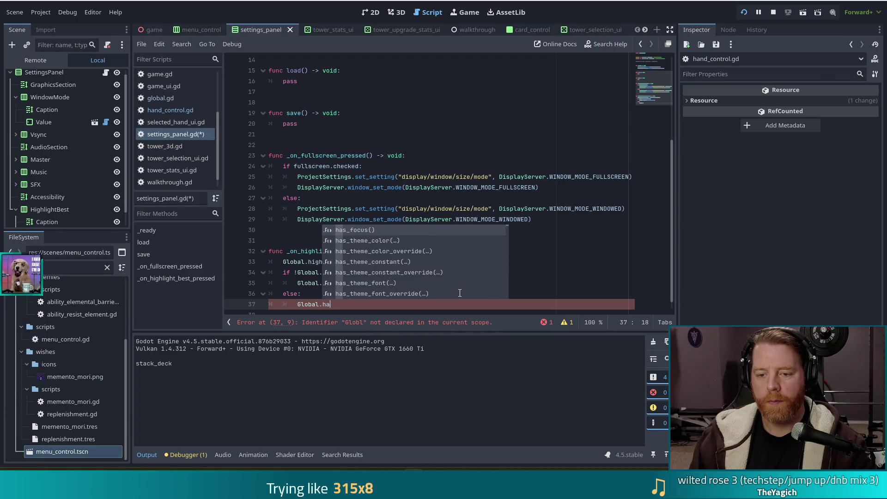
pyautogui.write('nd.')
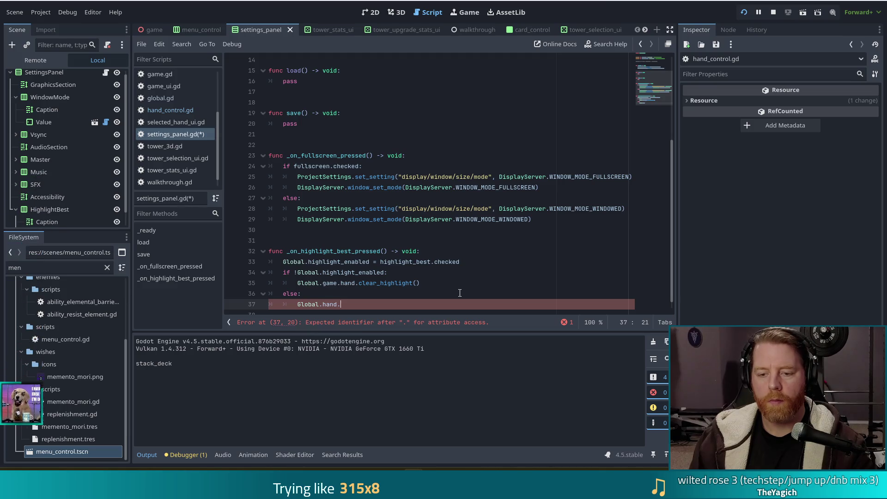
pyautogui.write('highse')
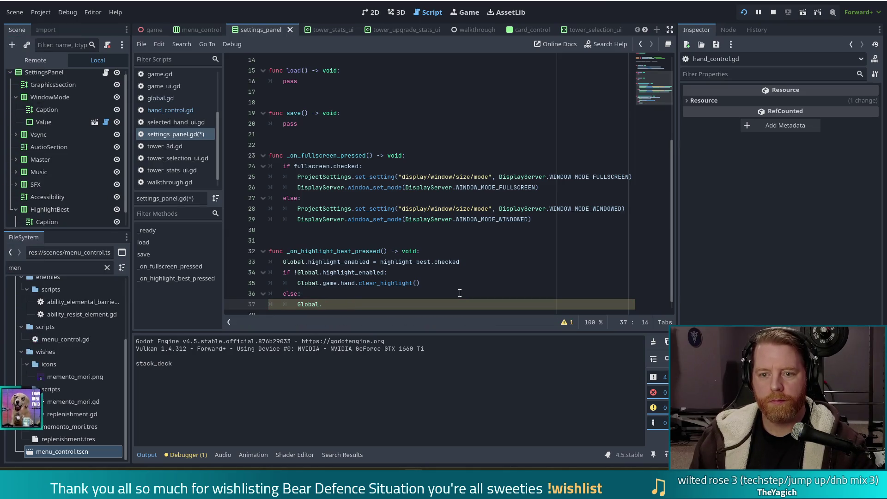
pyautogui.write('.hand.')
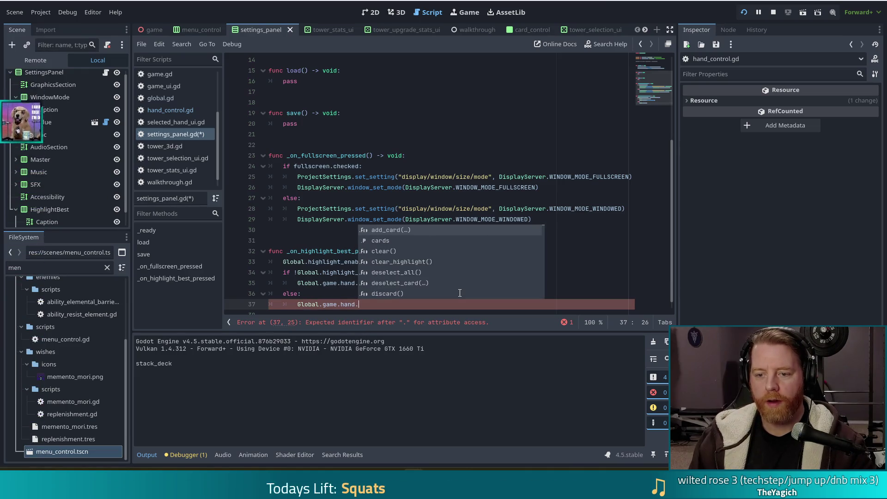
pyautogui.write('hig')
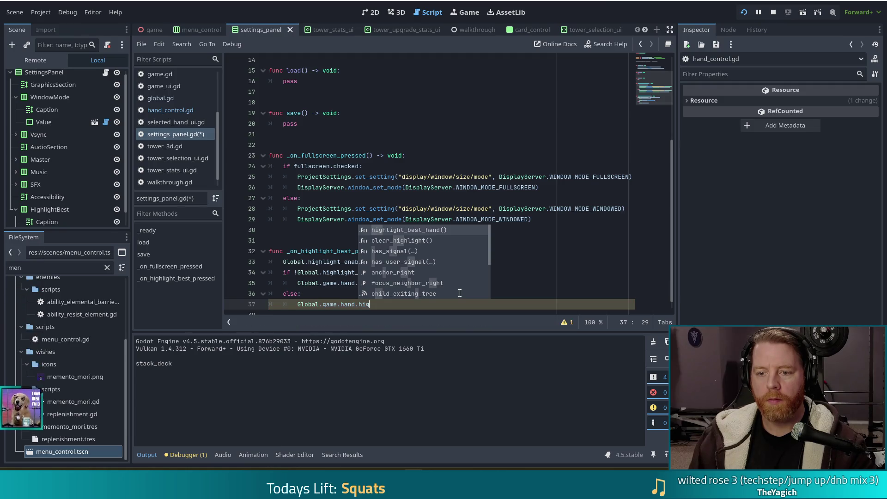
pyautogui.press('Return')
pyautogui.hotkey('ctrl', 's')
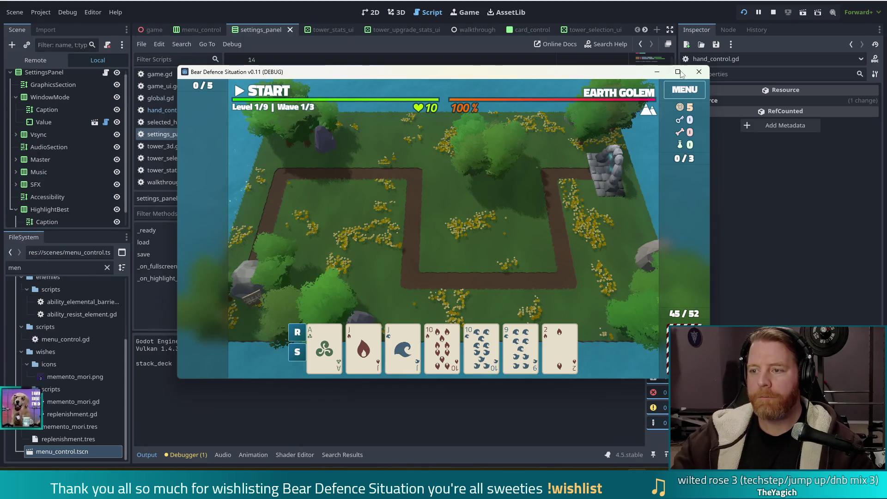
# Untick Highlight Best Hand in the game's MENU to clear the green card markers, then close the game
pyautogui.click(679, 95)
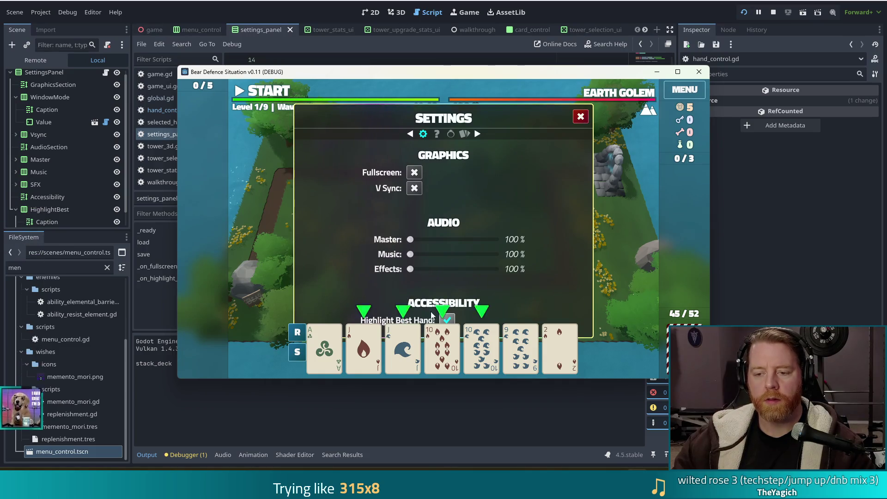
pyautogui.click(448, 320)
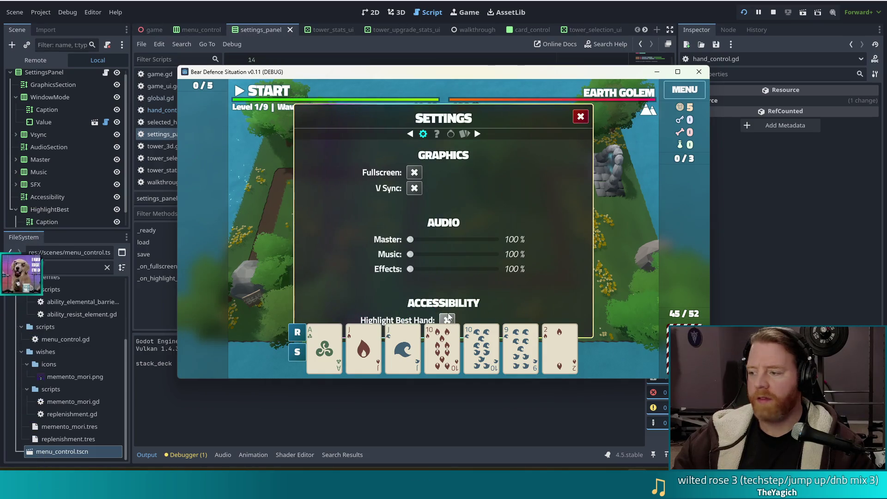
pyautogui.click(775, 13)
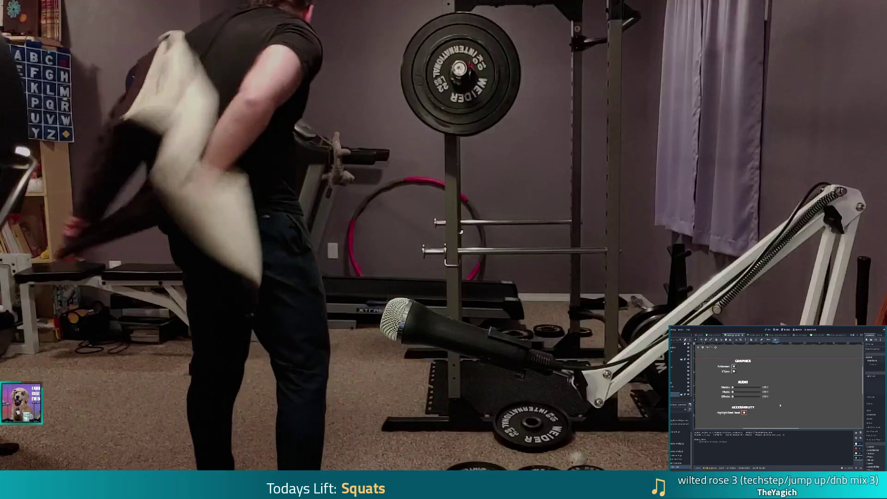
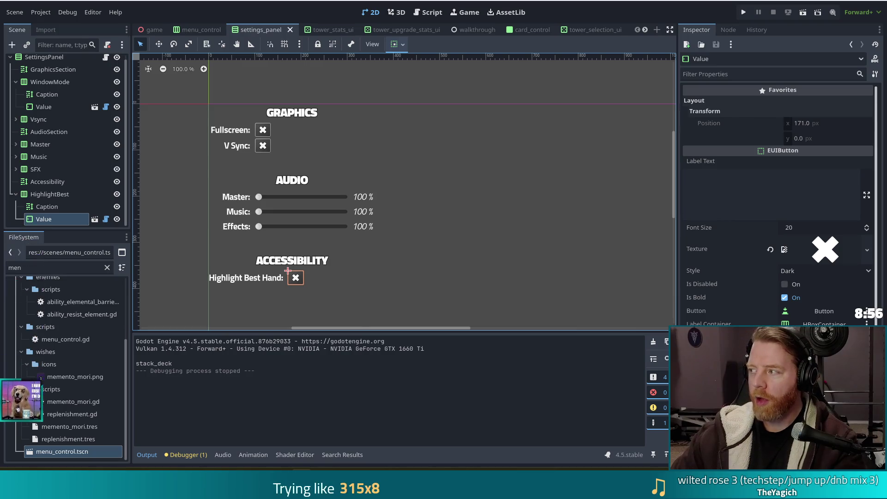
# Bring the Chrome window with Alpine Lake's Steam store page to the front
pyautogui.hotkey('alt', 'Tab')
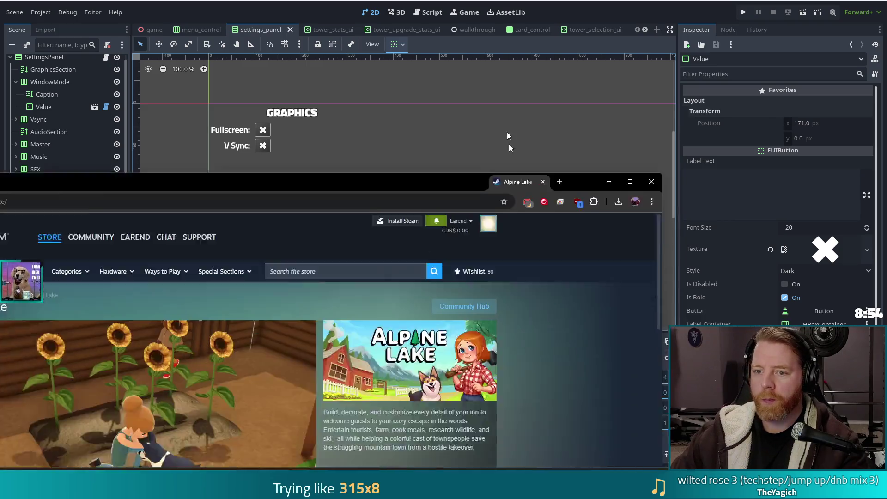
# Play the Alpine Lake trailer full screen, then exit full-screen view with Esc
pyautogui.click(213, 368)
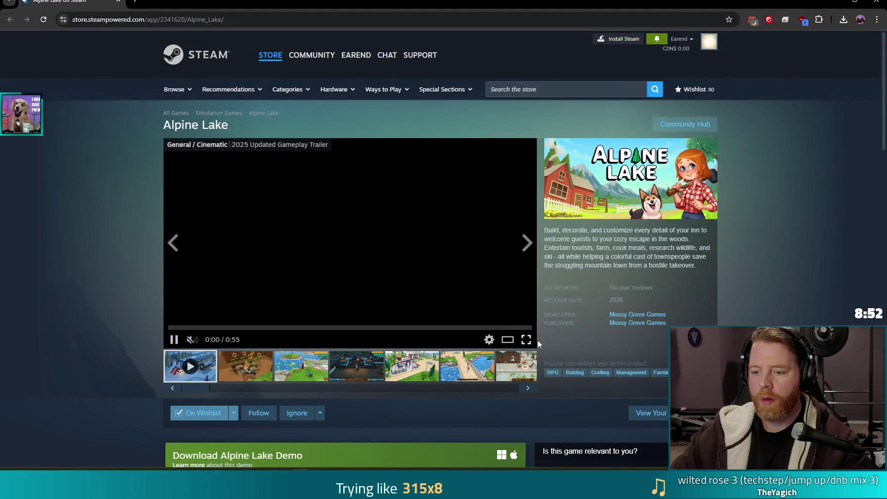
pyautogui.click(526, 341)
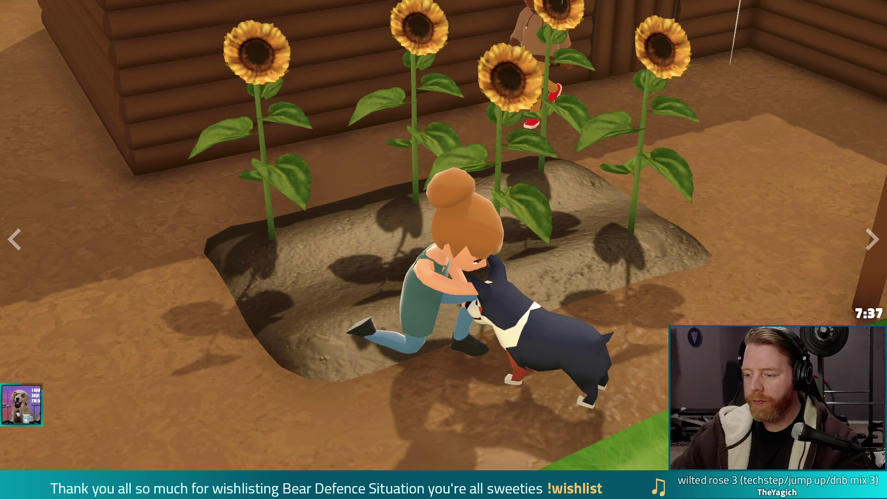
pyautogui.press('Escape')
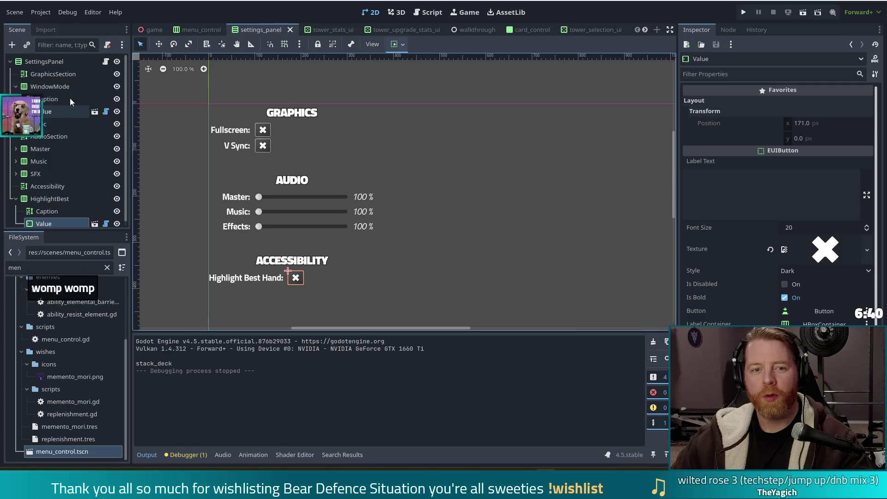
# Switch the editor to the menu_control scene tab
pyautogui.scroll(1, 51, 59)
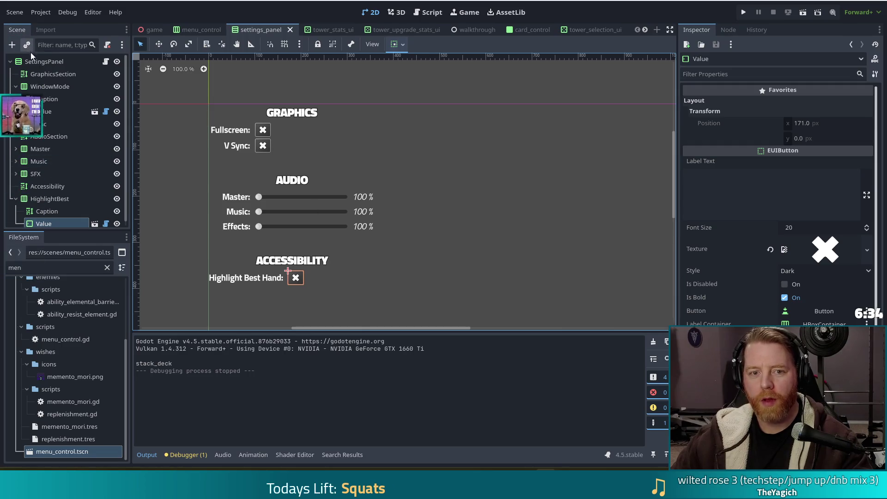
pyautogui.click(219, 31)
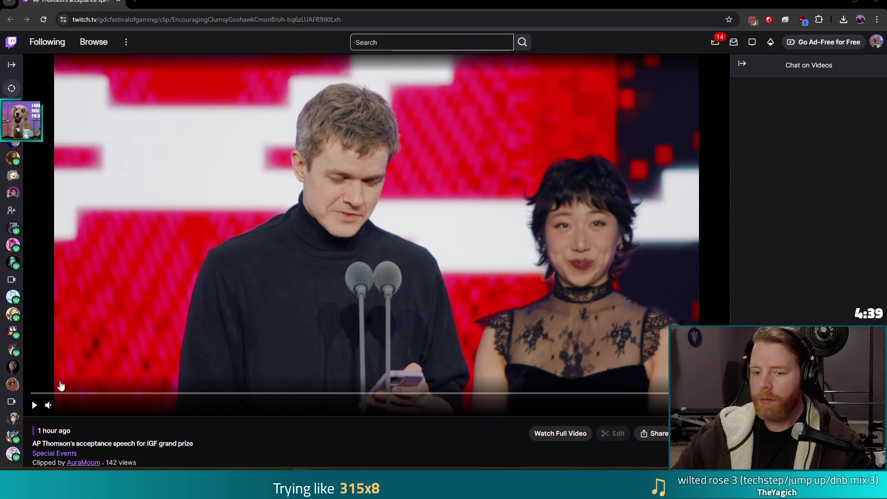
# Start the IGF grand prize acceptance speech clip and let it play to the end
pyautogui.scroll(-5, 139, 277)
pyautogui.rightClick(68, 39)
pyautogui.click(113, 117)
pyautogui.scroll(5, 138, 251)
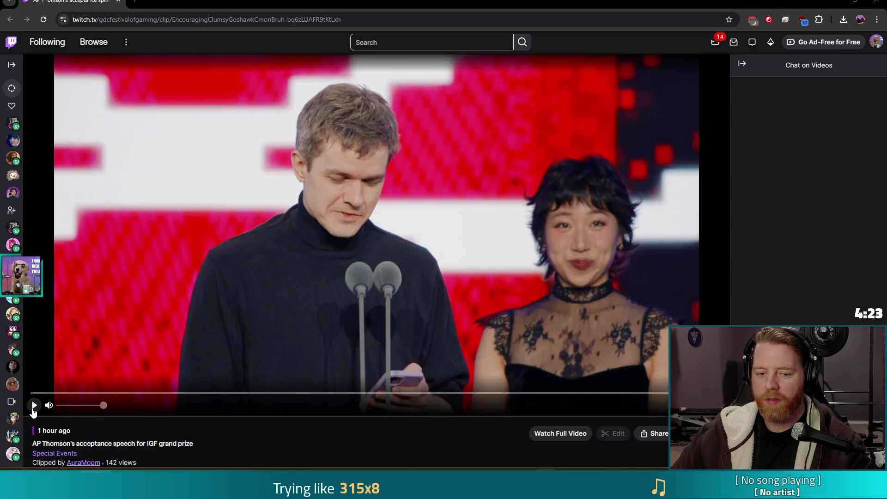
pyautogui.click(34, 405)
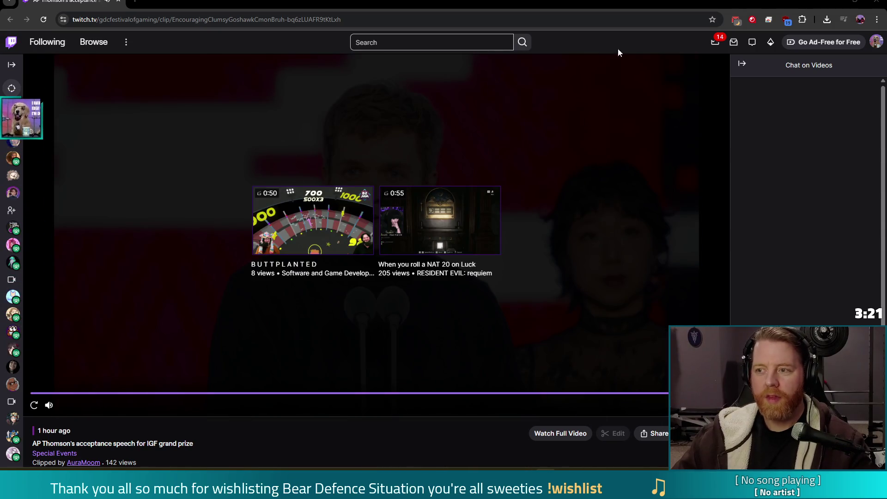
# Mute the Twitch tab, then close the browser to return to Godot's menu_control scene
pyautogui.rightClick(93, 2)
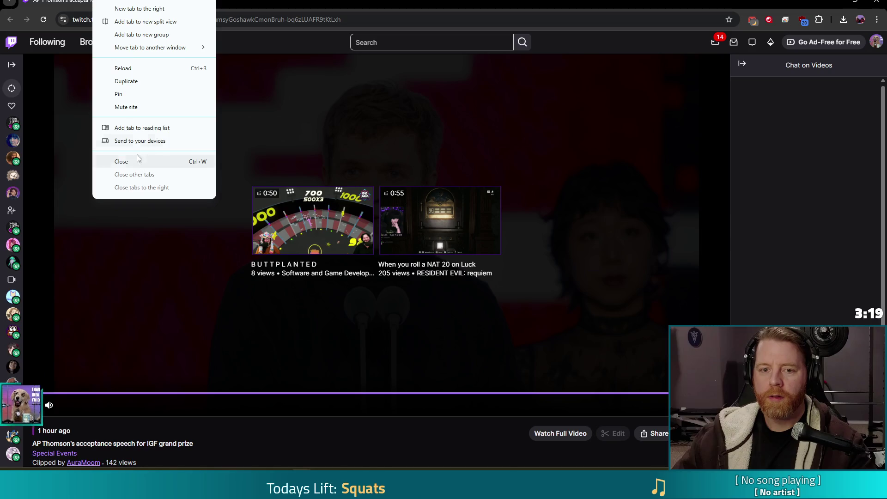
pyautogui.click(136, 108)
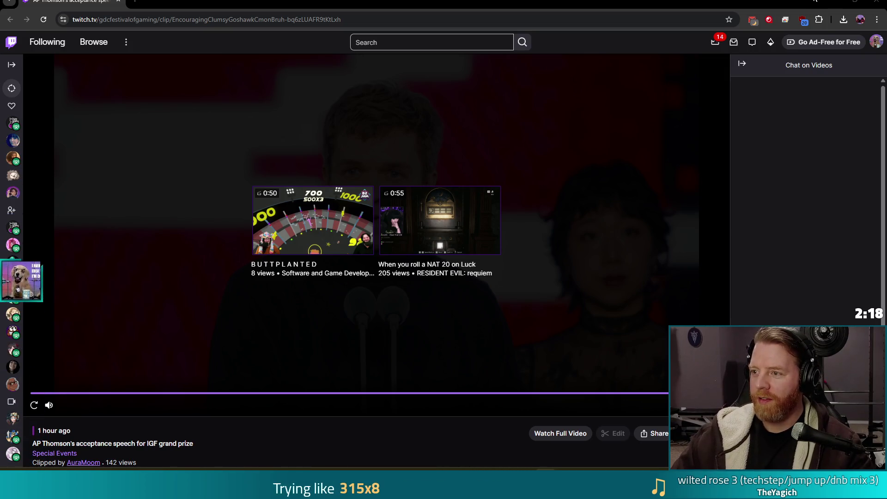
pyautogui.click(875, 5)
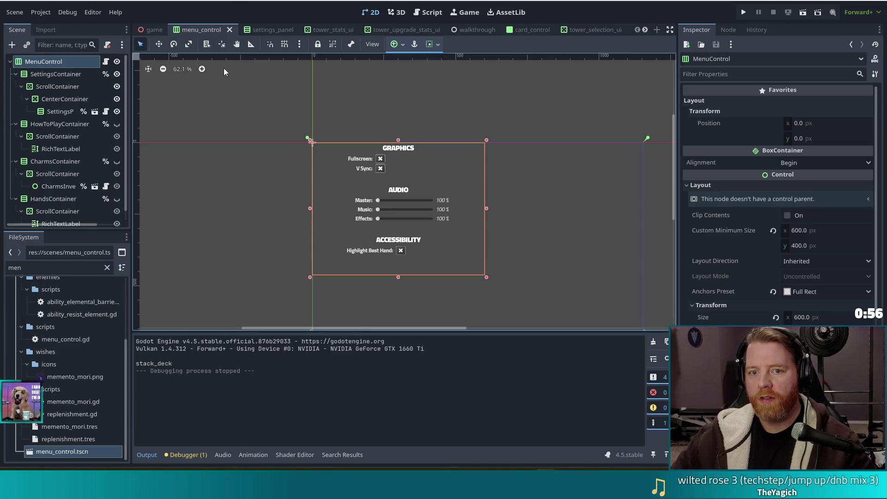
# Save menu_control.tscn with Ctrl+S
pyautogui.hotkey('ctrl', 's')
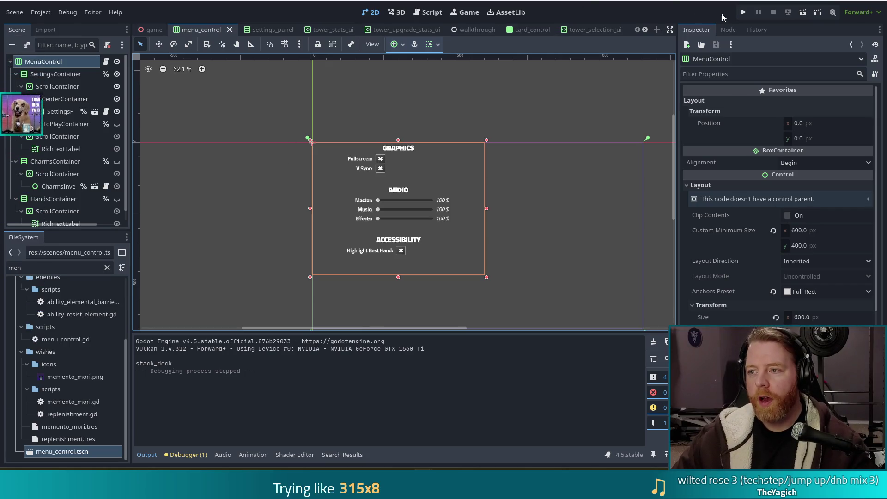
# Run the Bear Defence Situation project in a debug window
pyautogui.click(744, 13)
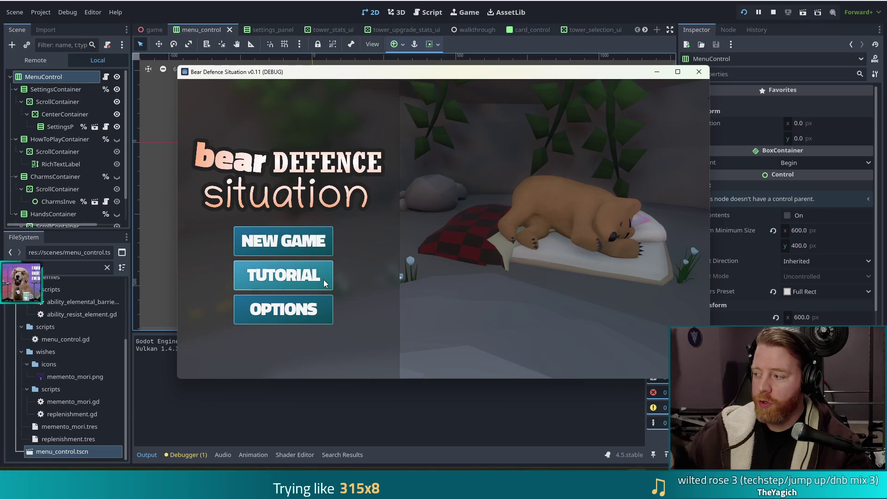
# Choose Tutorial from the game's title menu and advance the bear's first dialogue line
pyautogui.click(306, 282)
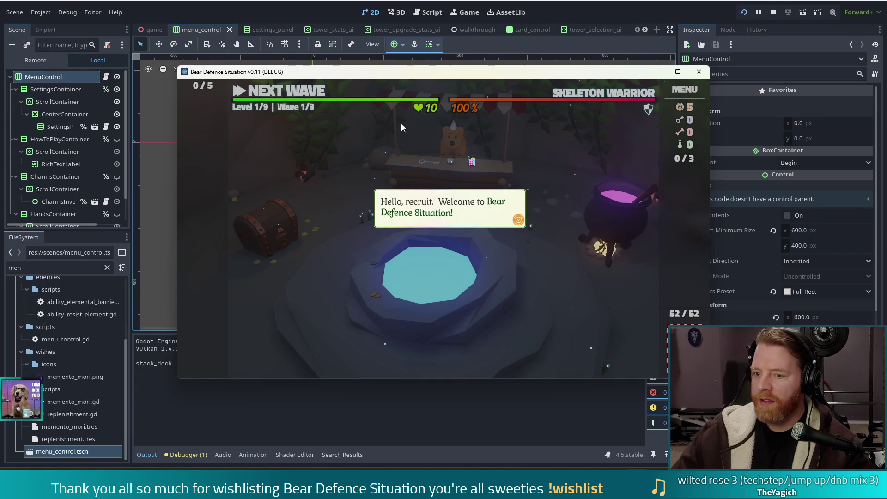
pyautogui.click(545, 293)
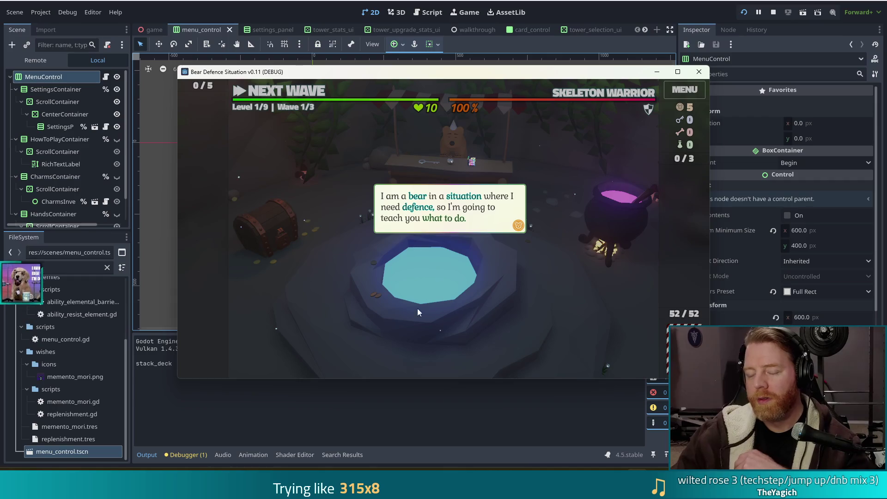
# Advance two more tutorial lines until the bear mentions building outside
pyautogui.click(516, 290)
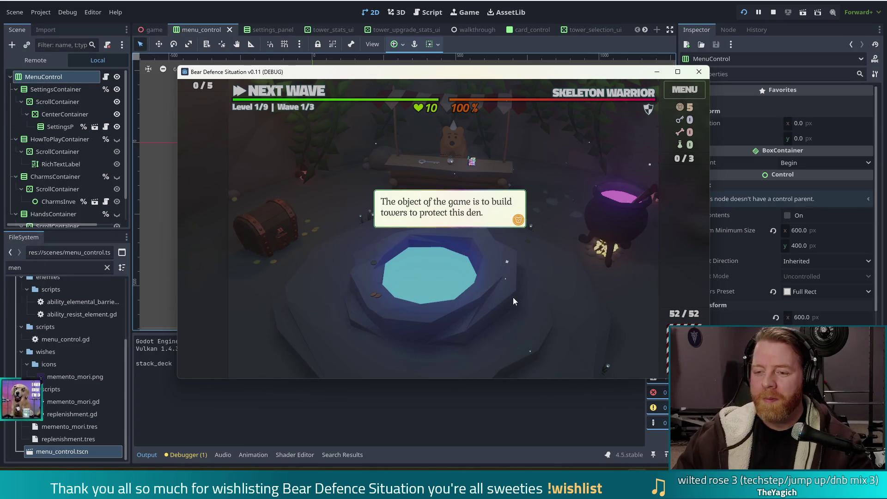
pyautogui.click(531, 272)
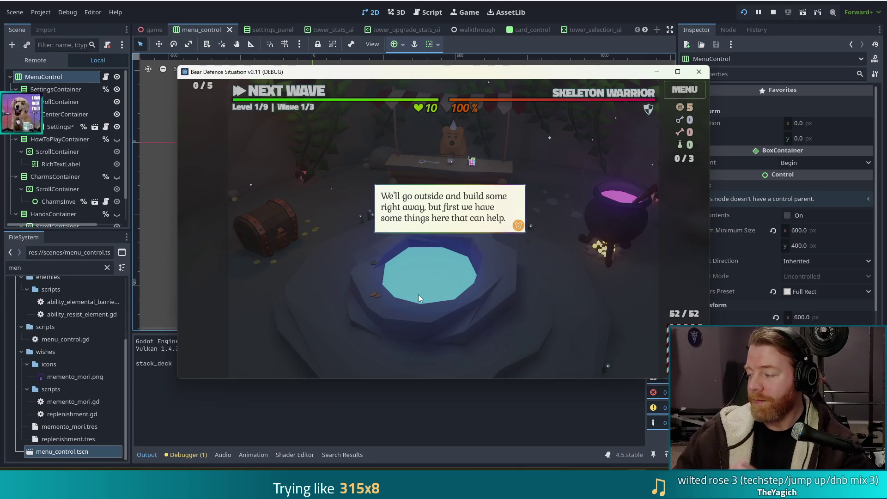
# Throw the 5 gold into the Wishing Well, take Training Wheels, and close the well panel
pyautogui.click(418, 294)
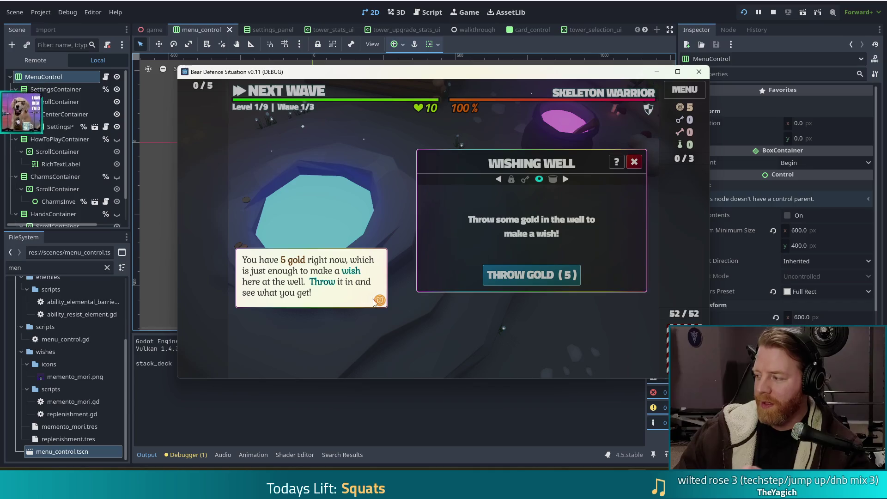
pyautogui.click(536, 345)
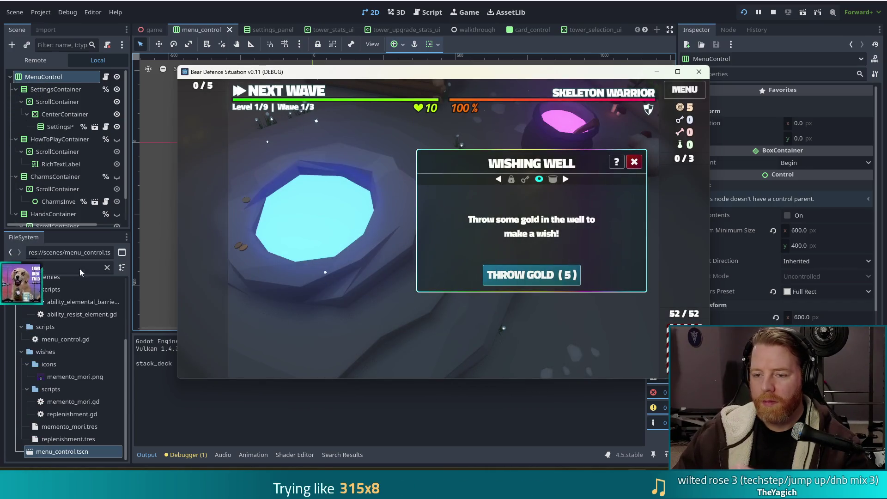
pyautogui.click(571, 281)
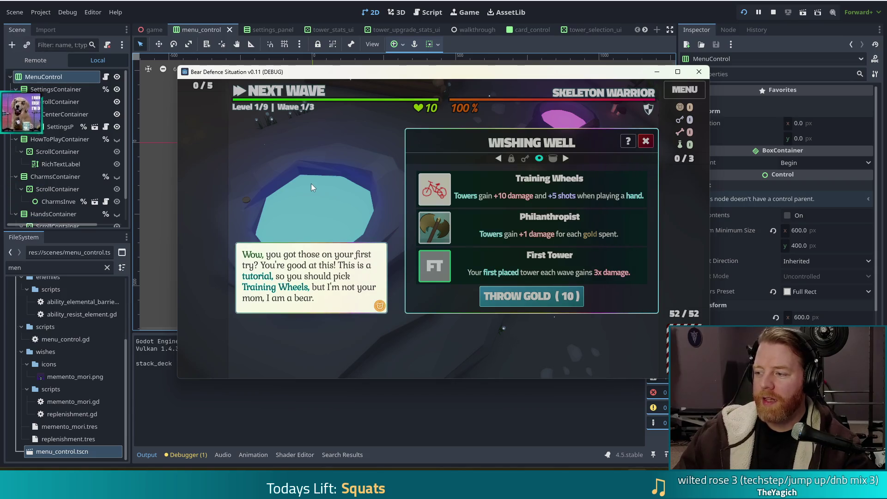
pyautogui.click(357, 149)
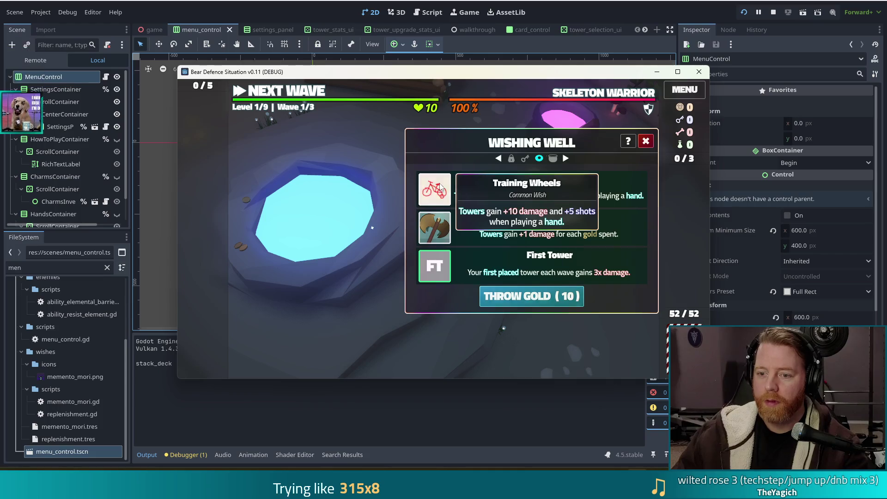
pyautogui.click(446, 203)
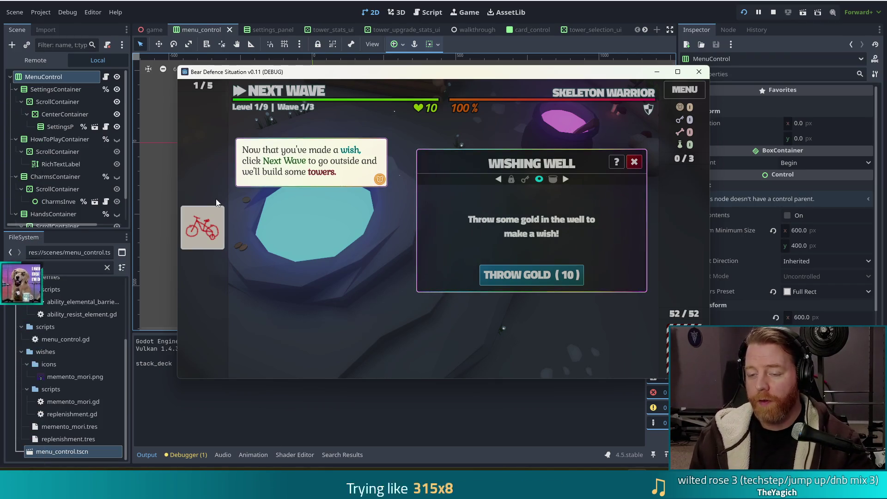
pyautogui.click(350, 215)
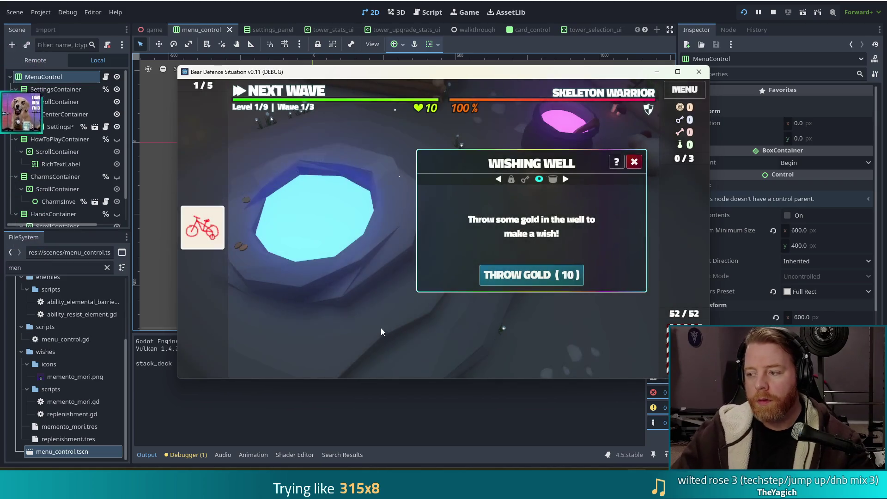
pyautogui.click(635, 162)
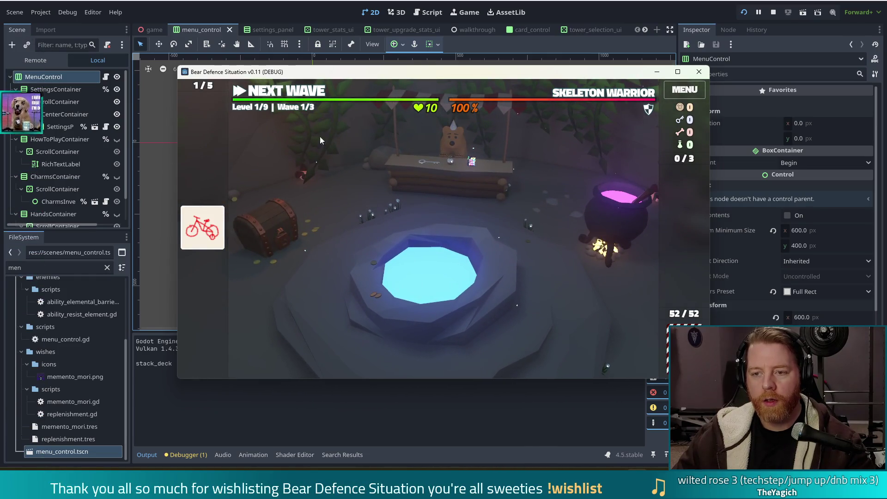
# Head out to the battle map, then read and close the poker HANDS help panel
pyautogui.click(291, 95)
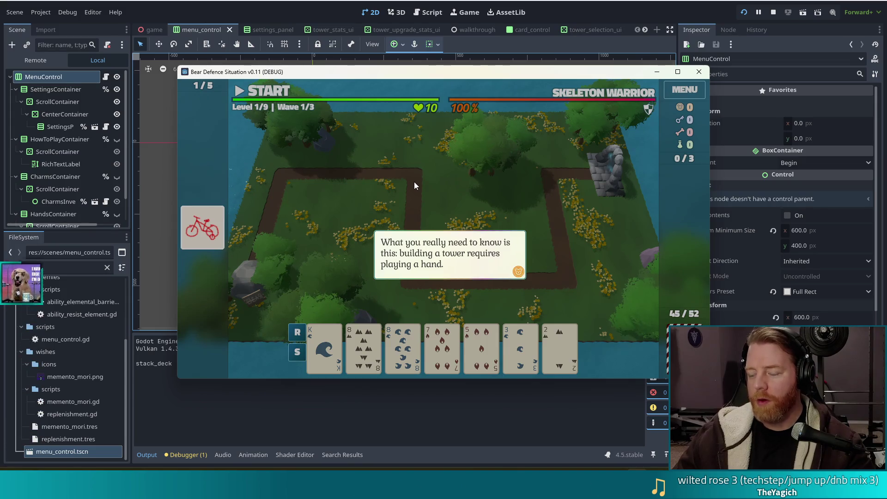
pyautogui.click(567, 191)
pyautogui.moveTo(581, 162)
pyautogui.mouseDown()
pyautogui.moveTo(576, 292)
pyautogui.moveTo(568, 163)
pyautogui.moveTo(556, 301)
pyautogui.mouseUp()
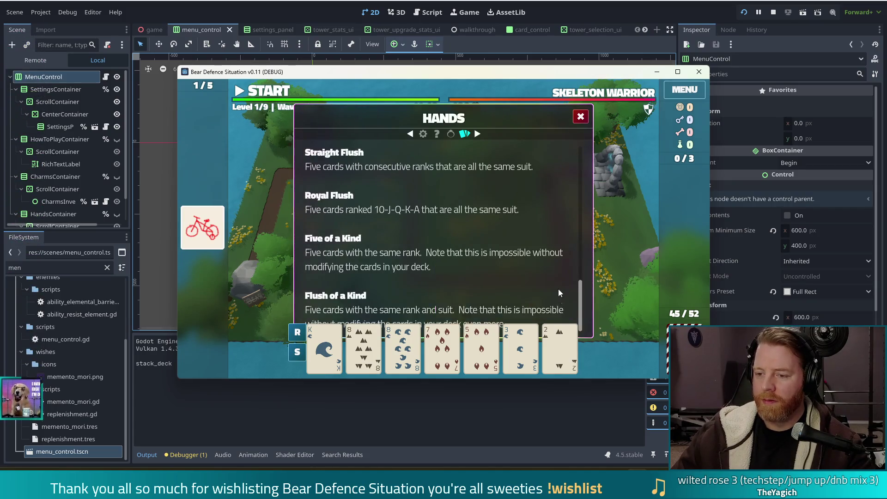
pyautogui.scroll(10, 561, 218)
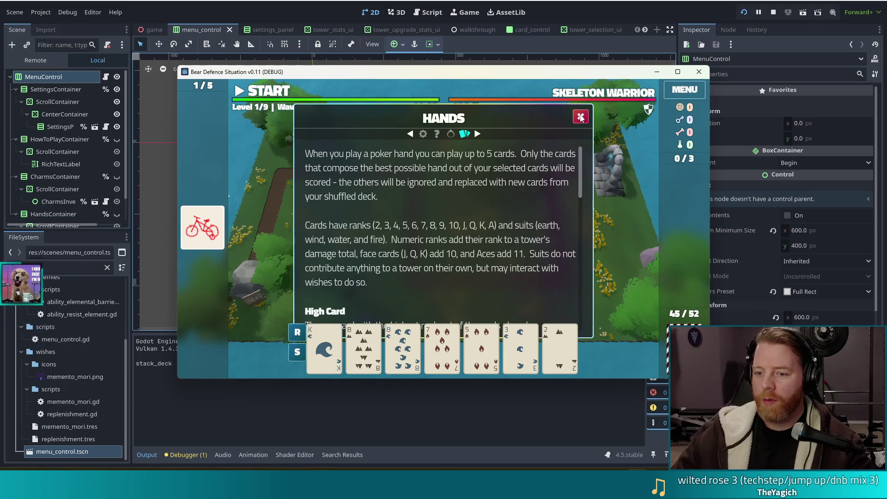
pyautogui.click(581, 117)
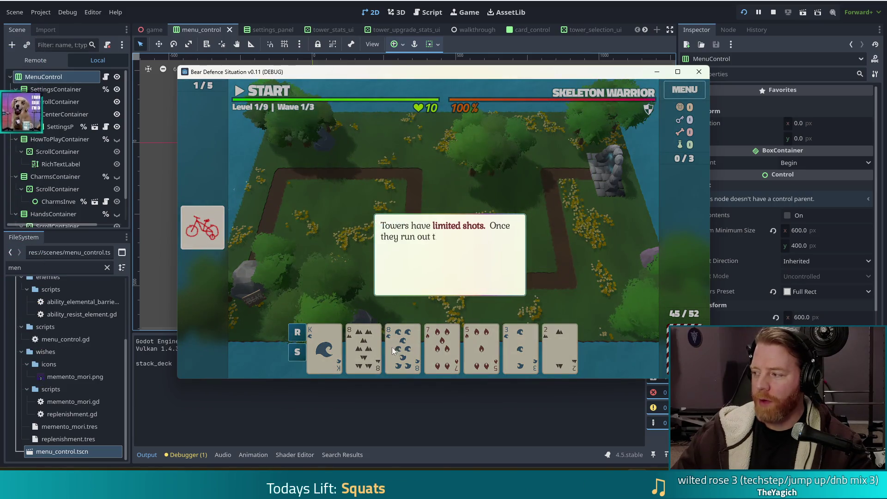
# Dismiss the remaining tutorial popups through the 'Select some cards' prompt until the seven-card hand is dealt
pyautogui.click(376, 300)
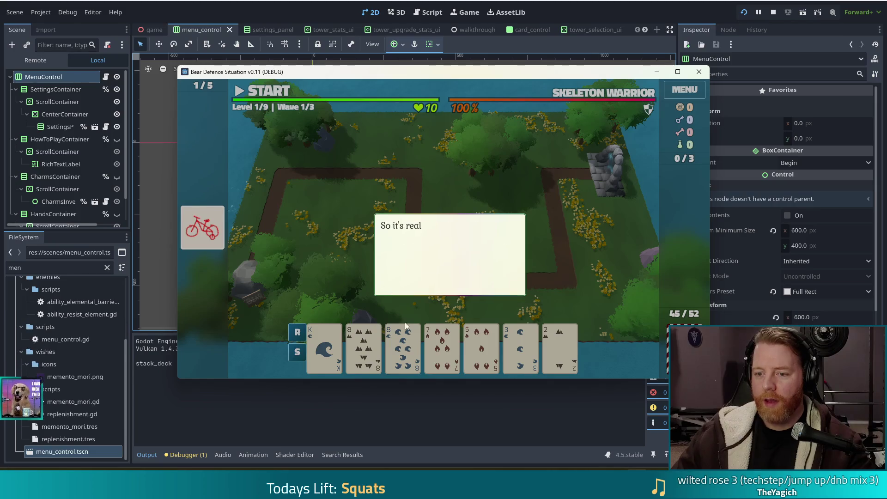
pyautogui.click(341, 258)
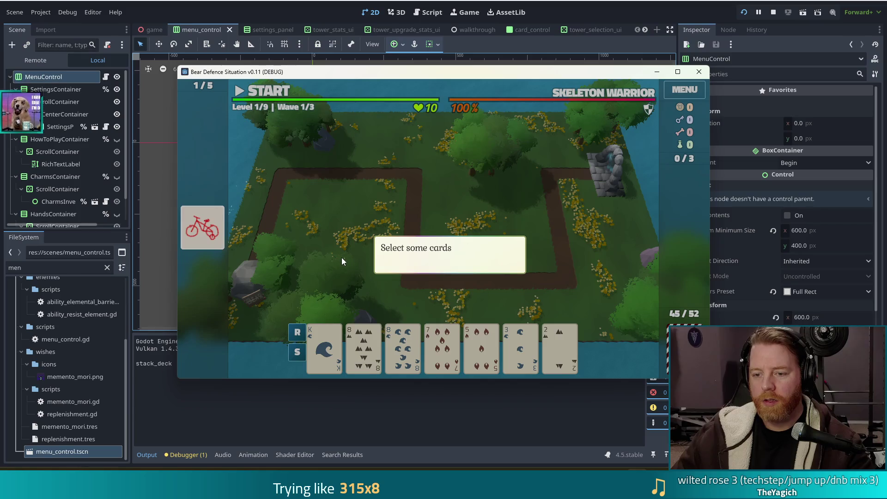
pyautogui.click(342, 261)
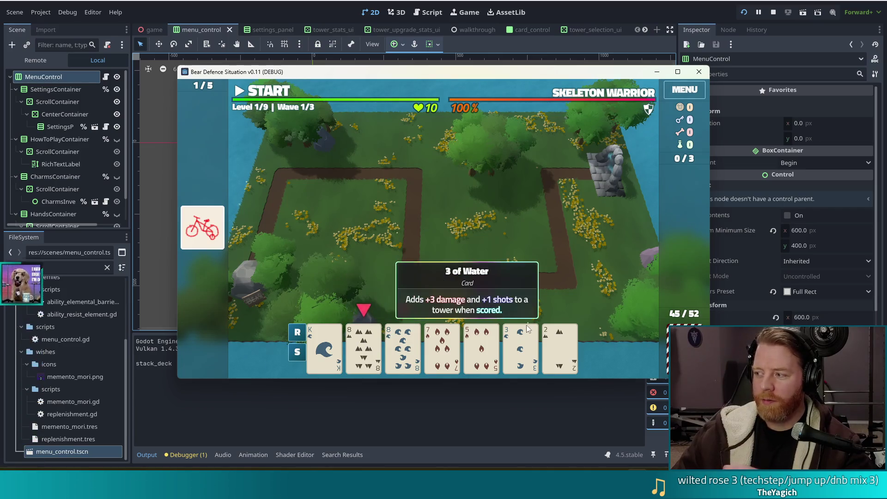
# Play the pair of eights (8 of spades, 8 of Water) and place the Ballista Tower on the map
pyautogui.click(365, 344)
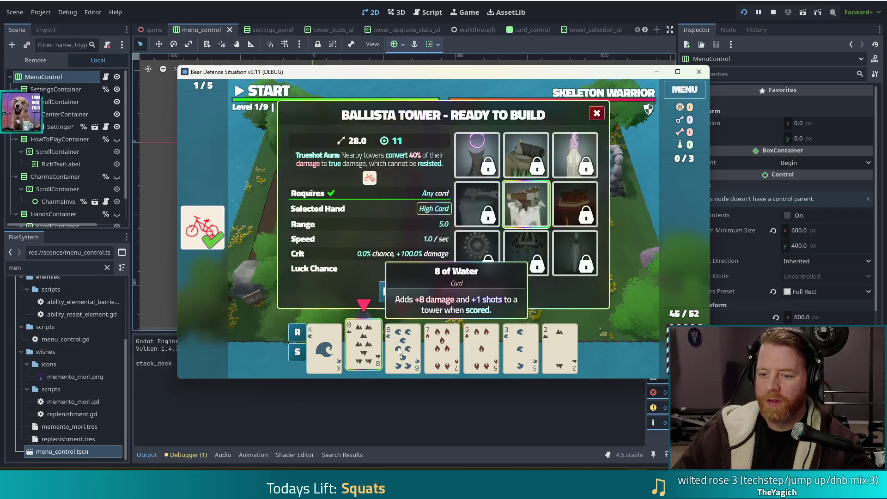
pyautogui.click(400, 352)
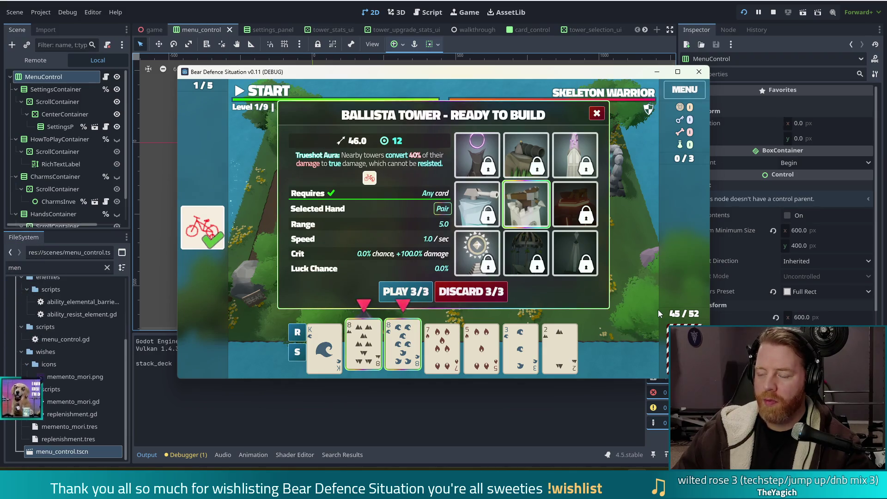
pyautogui.click(396, 291)
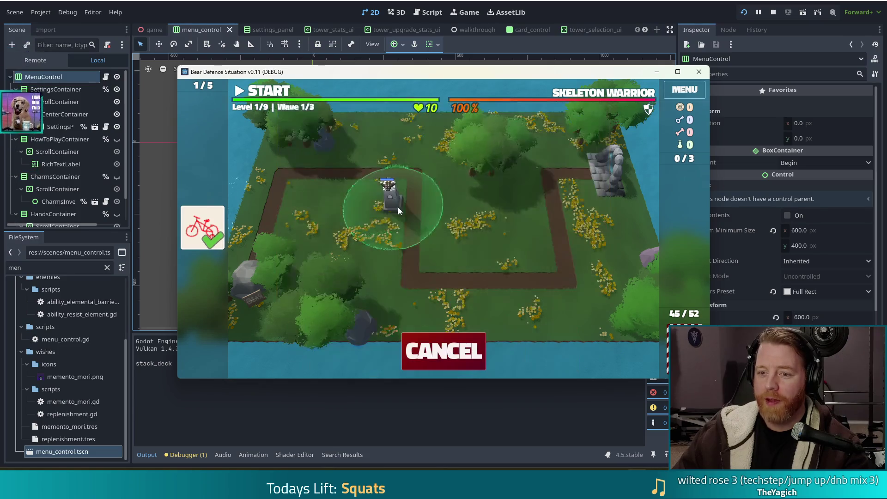
pyautogui.click(511, 240)
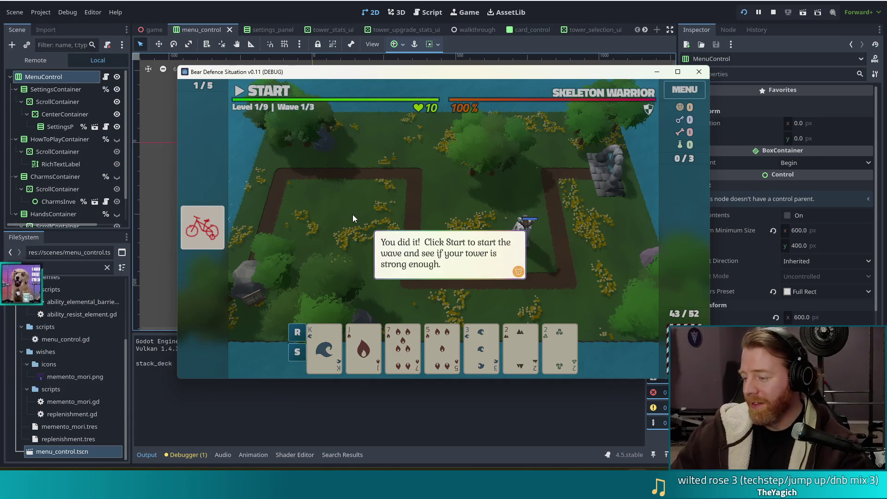
pyautogui.click(559, 177)
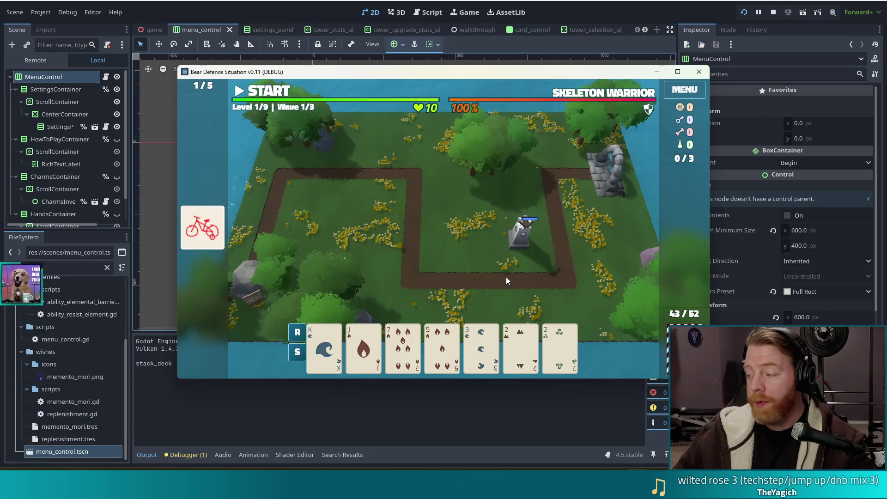
# Pick the 7 of Fire to start another Ballista Tower build from a High Card hand
pyautogui.click(399, 341)
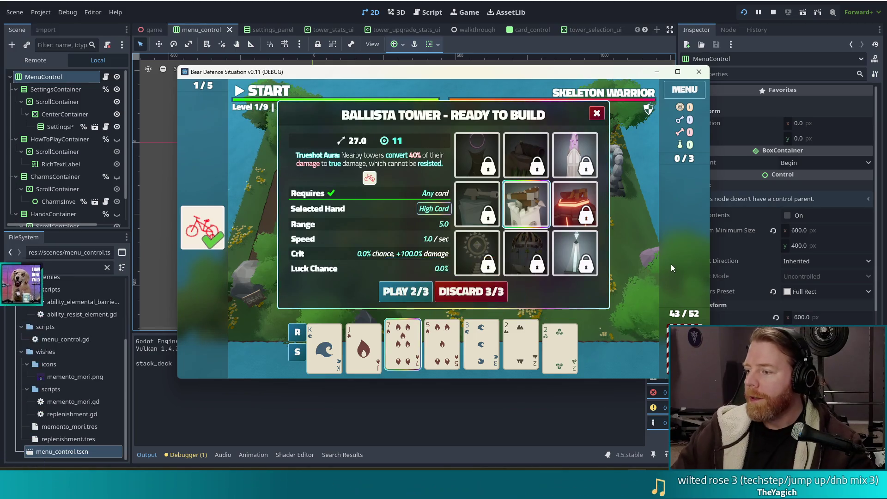
# Swap the 7 of Fire for the pair of 2s, cancel the tower build, and stop the game
pyautogui.moveTo(518, 200)
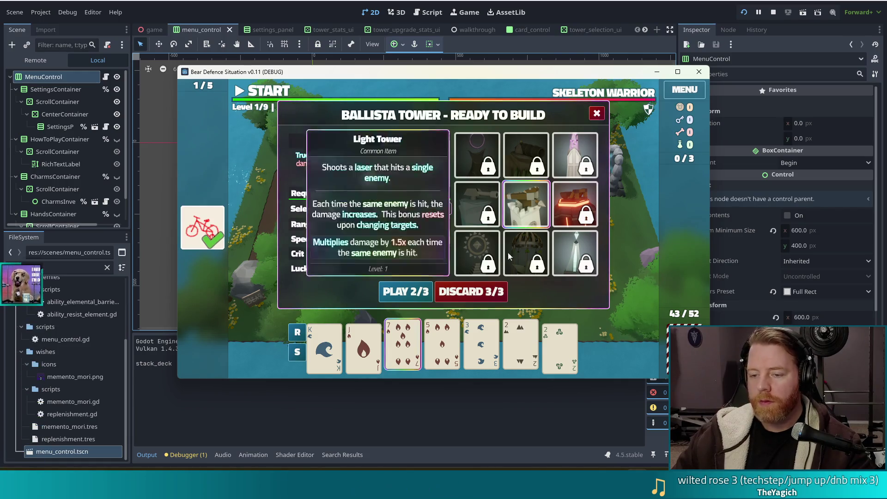
pyautogui.click(559, 344)
pyautogui.click(520, 344)
pyautogui.click(403, 344)
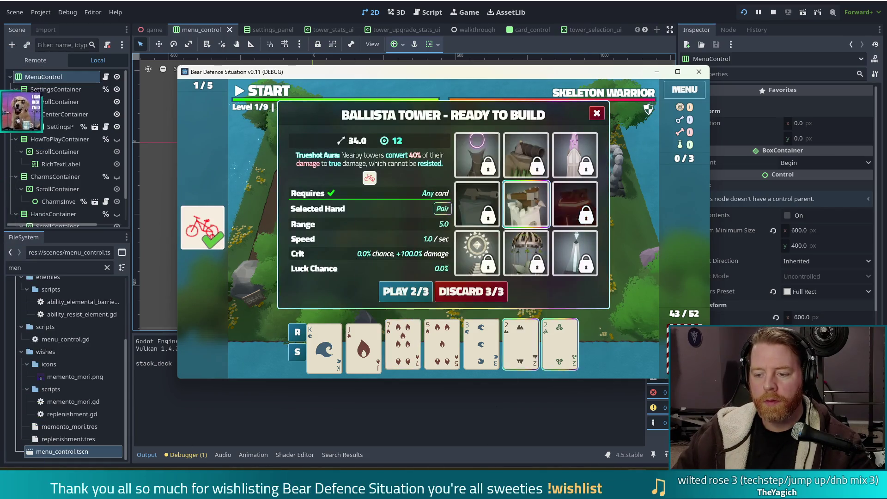
pyautogui.click(597, 114)
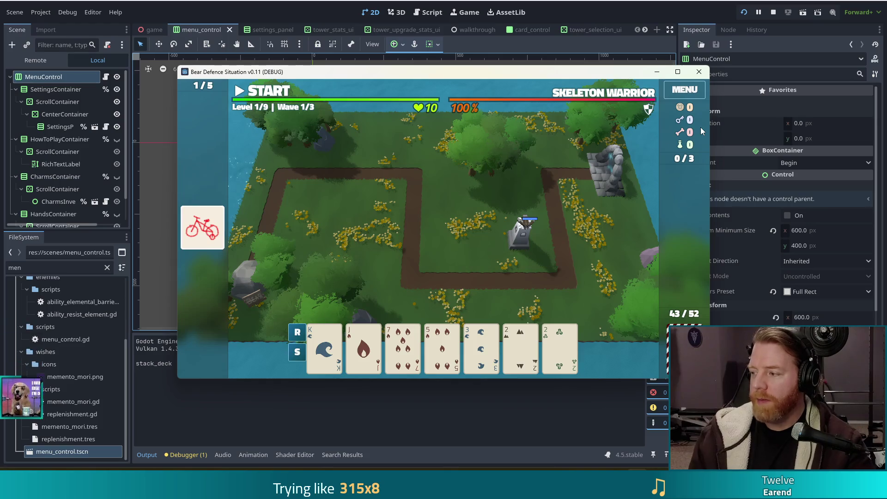
pyautogui.click(699, 72)
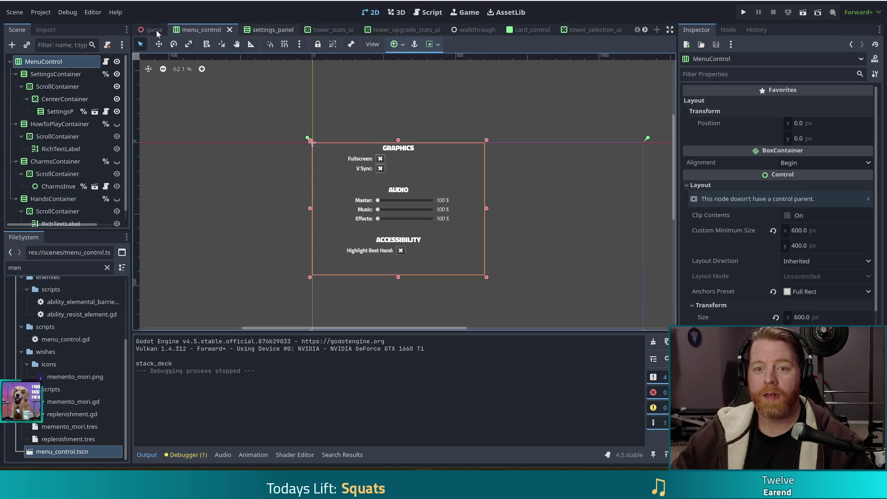
# Close the tower_selection_ui and card_control tabs and view settings_panel.gd from line 1 in the Script editor
pyautogui.click(598, 26)
pyautogui.click(618, 30)
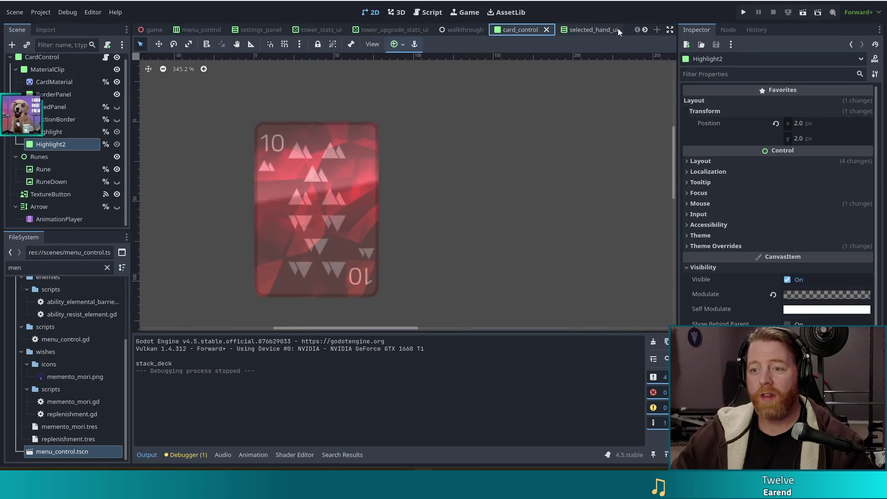
pyautogui.click(547, 30)
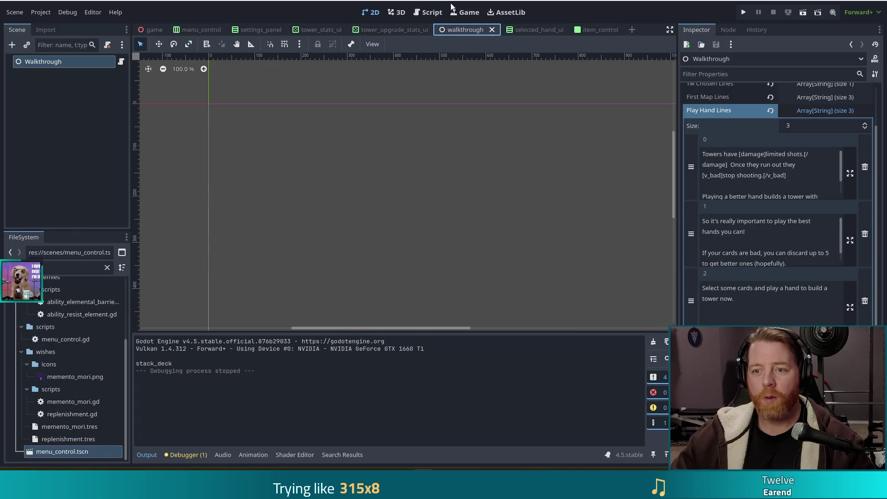
pyautogui.click(426, 13)
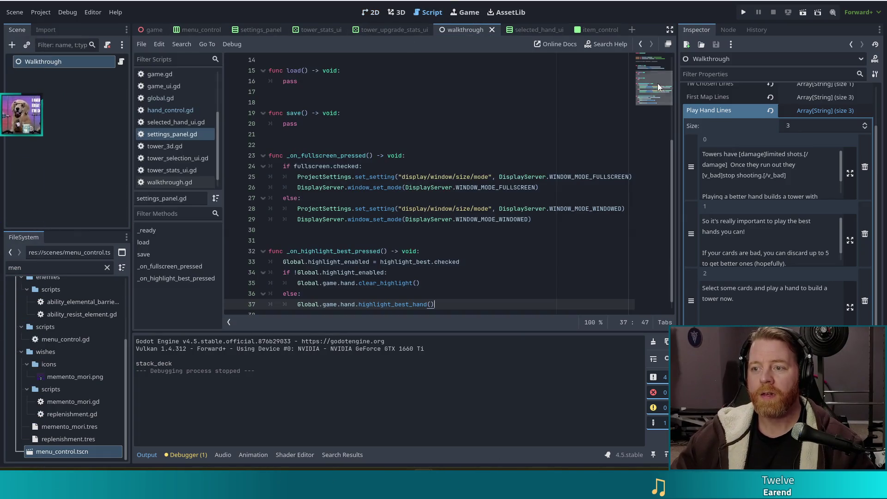
pyautogui.scroll(5, 401, 91)
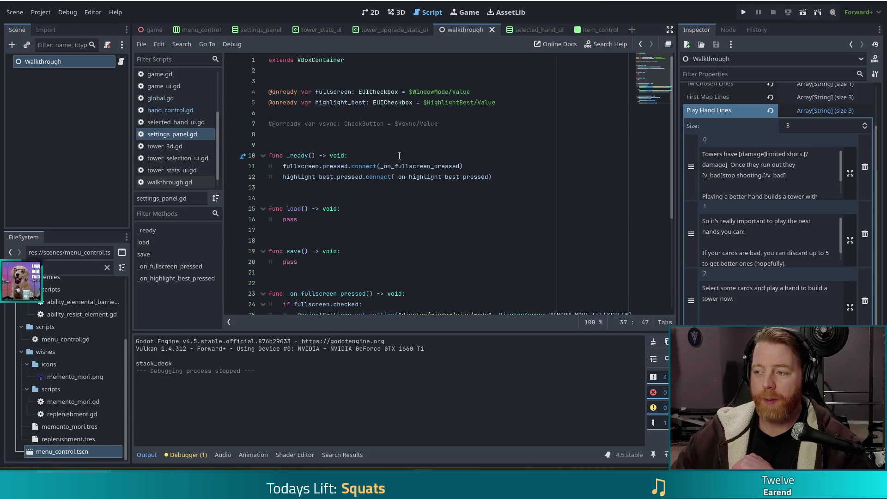
# Inspect the fullscreen and highlight_best signal connection lines in settings_panel.gd
pyautogui.moveTo(393, 165)
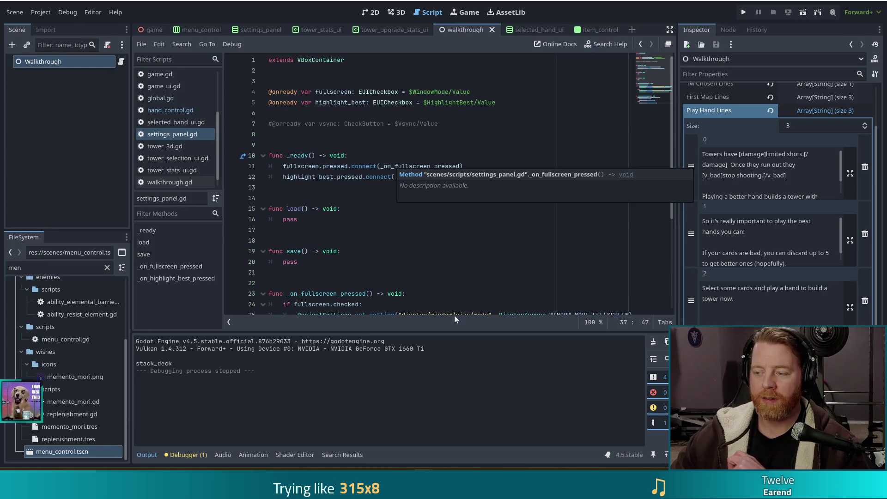
pyautogui.click(309, 166)
pyautogui.click(500, 181)
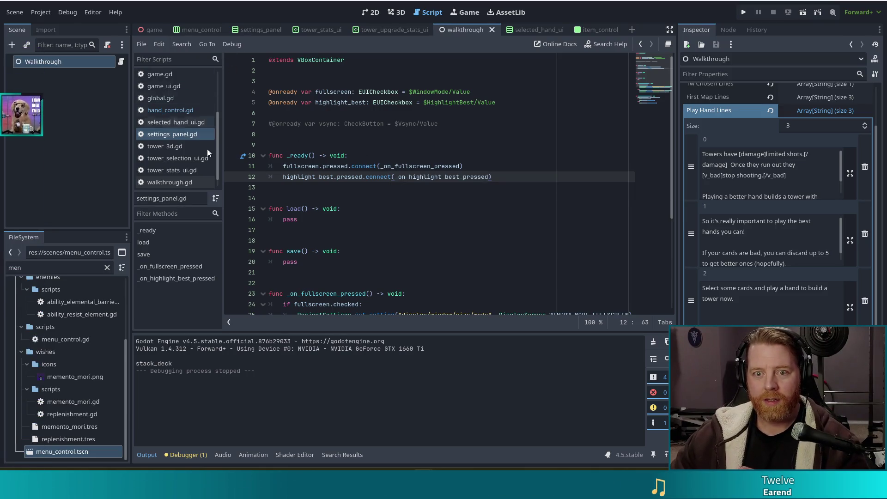
# Open game_ui.gd at its _on_play_pressed handler
pyautogui.click(169, 87)
pyautogui.scroll(3, 189, 123)
pyautogui.scroll(-3, 190, 121)
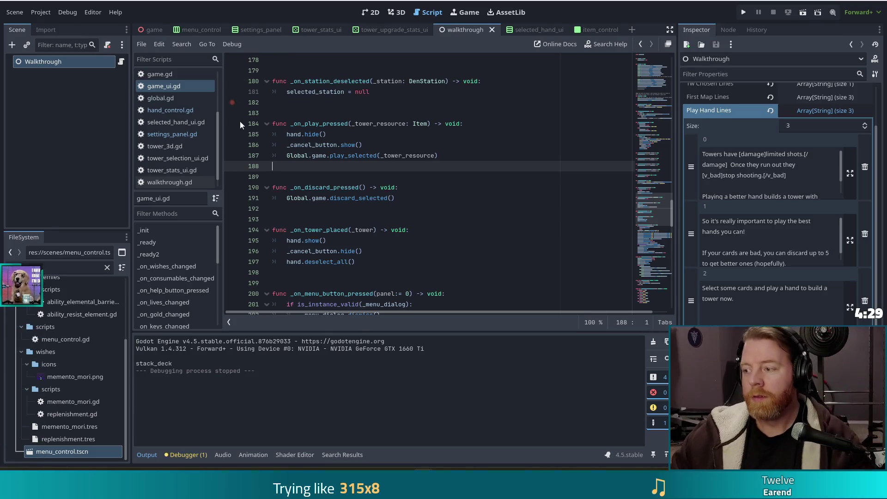
pyautogui.scroll(-5, 775, 232)
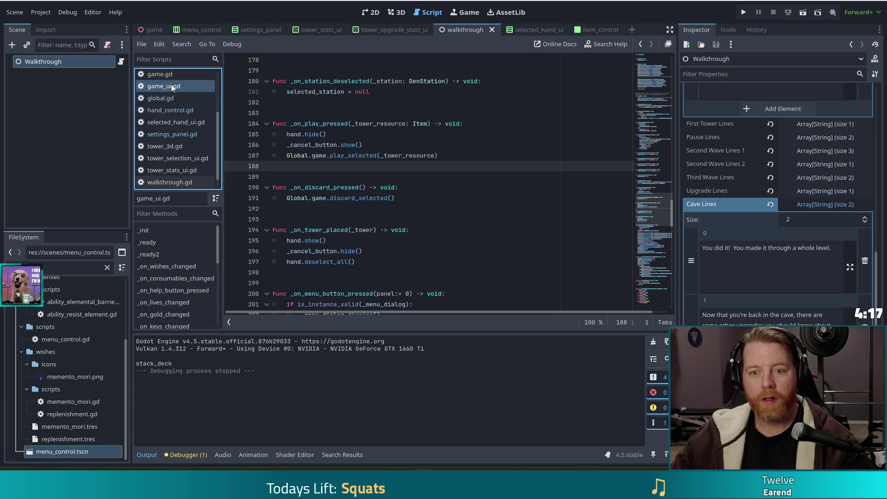
# Jump to the _on_menu_button_pressed function in game_ui.gd
pyautogui.press('Up')
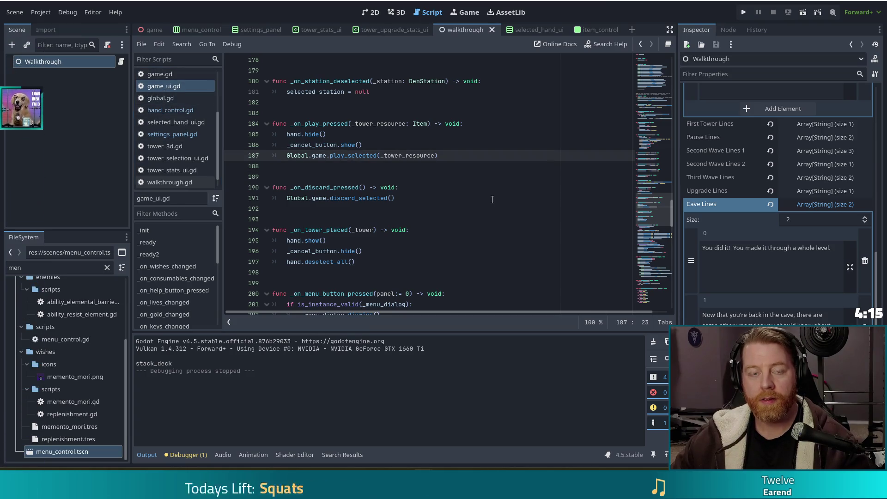
pyautogui.scroll(-5, 172, 272)
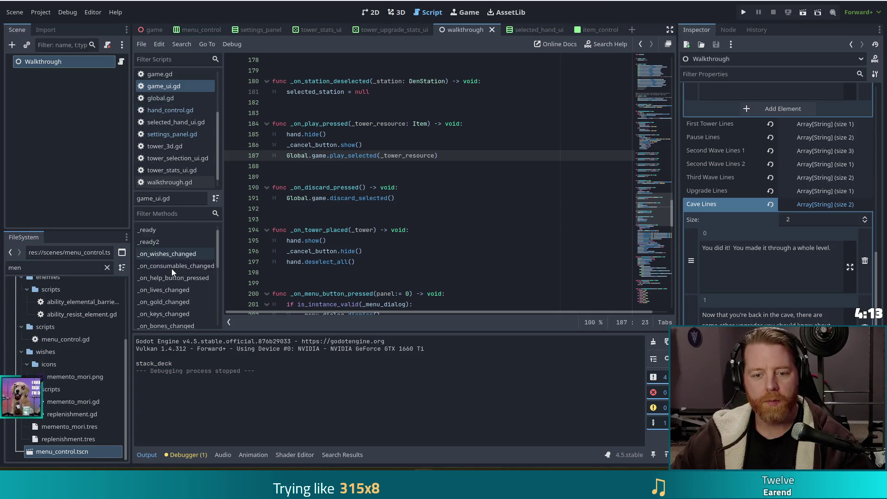
pyautogui.scroll(-2, 172, 278)
pyautogui.click(173, 293)
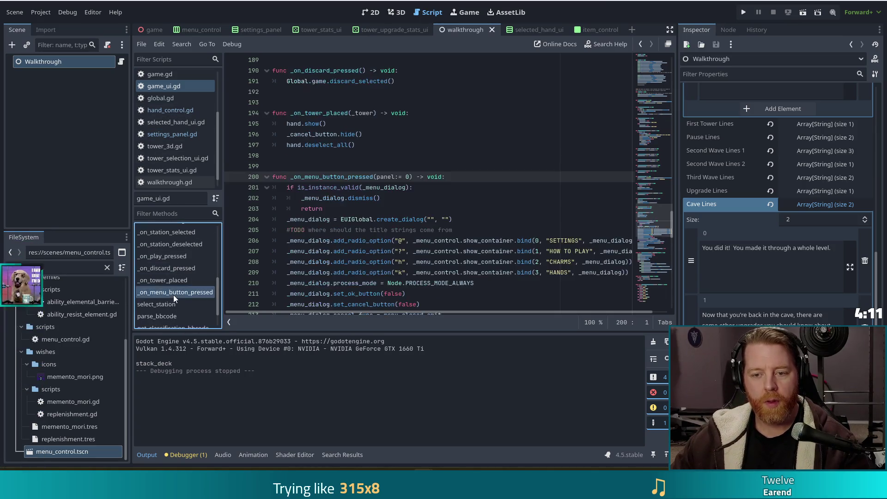
pyautogui.click(383, 237)
pyautogui.scroll(-1, 442, 228)
pyautogui.scroll(-5, 441, 227)
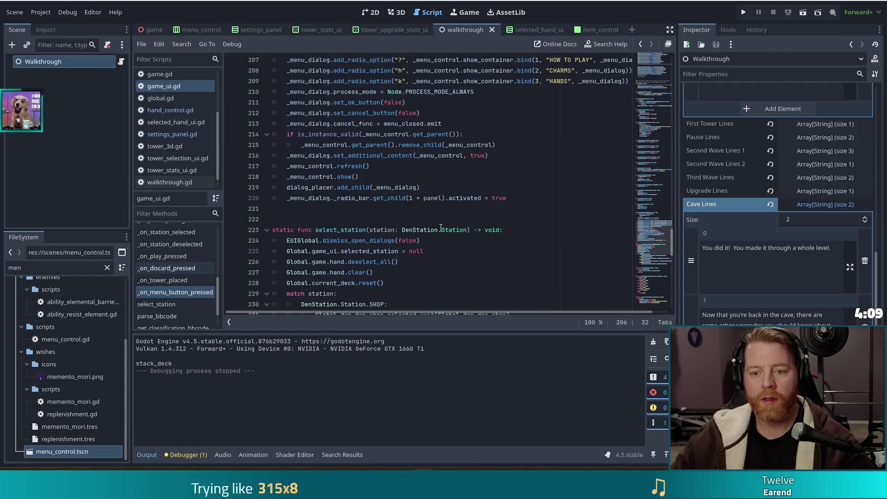
# Replace dialog_placer on line 219 with Global.game_ui and save the script
pyautogui.doubleClick(319, 187)
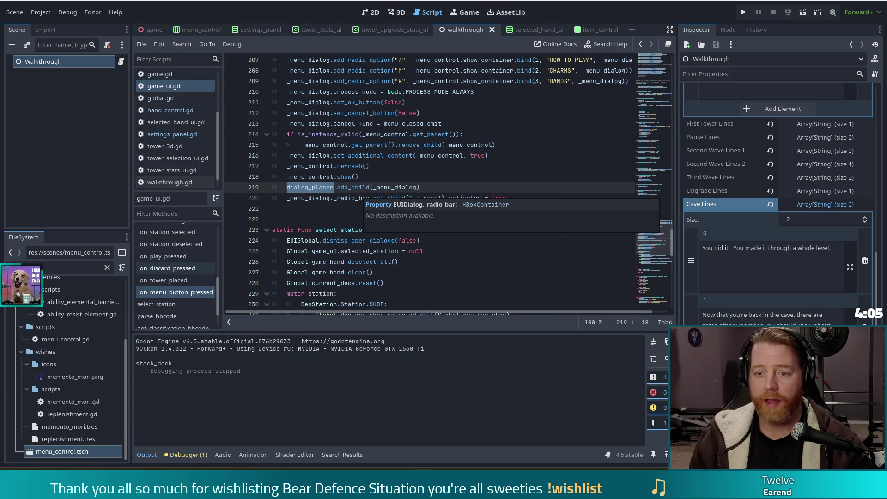
pyautogui.write('G')
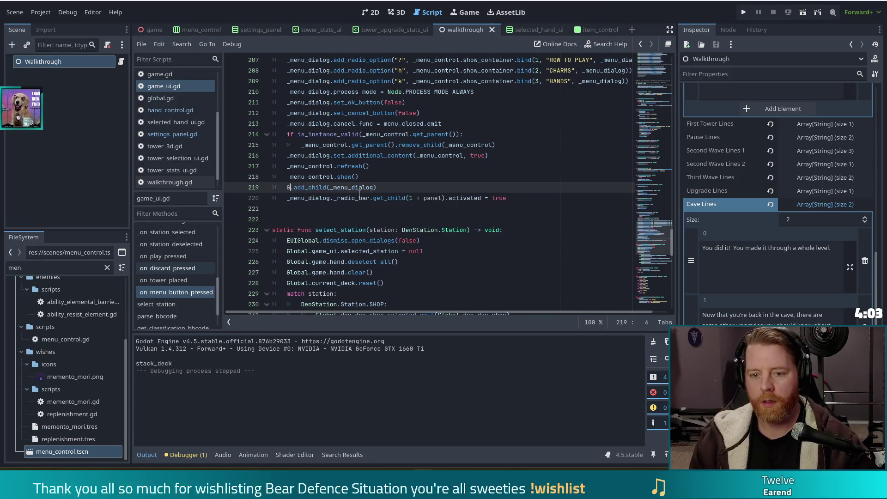
pyautogui.write('lobal.gameU')
pyautogui.press('BackSpace')
pyautogui.write('_ui')
pyautogui.hotkey('ctrl', 's')
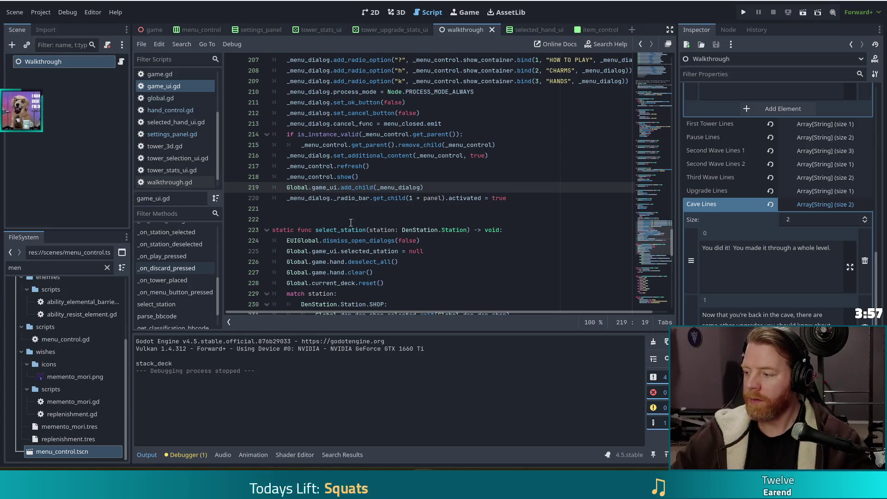
pyautogui.click(368, 187)
pyautogui.hotkey('ctrl', 's')
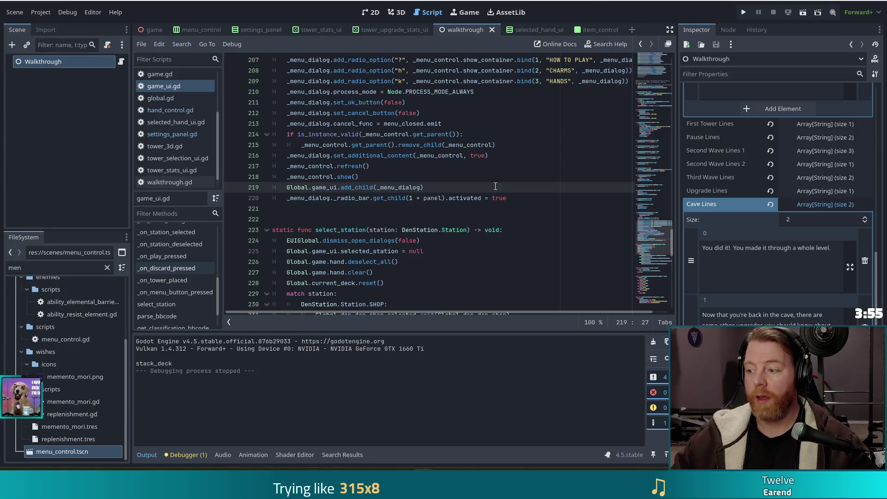
pyautogui.click(744, 12)
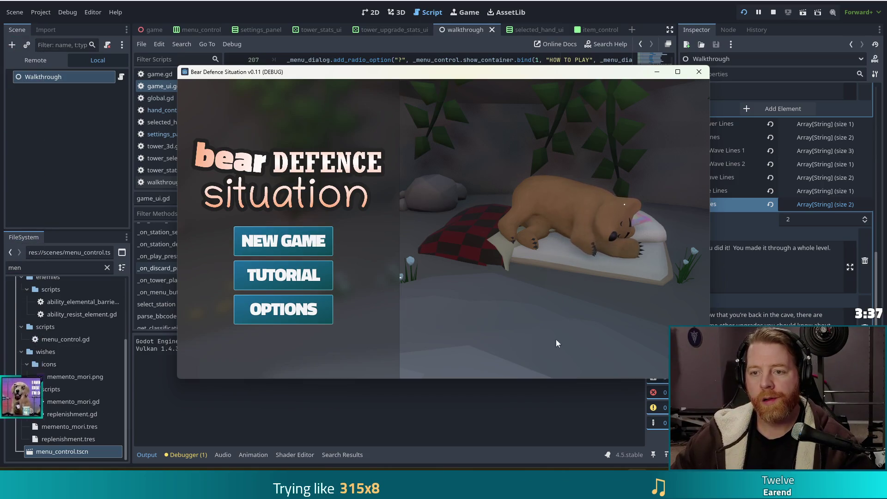
pyautogui.click(294, 237)
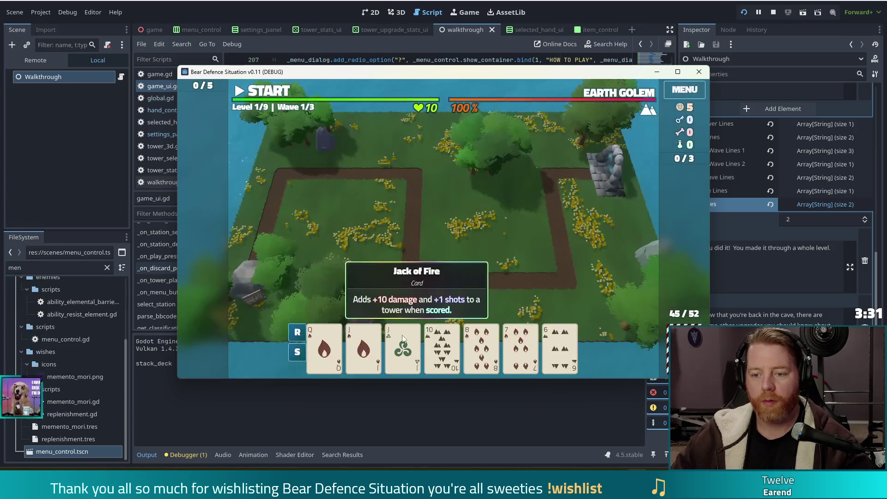
pyautogui.click(694, 92)
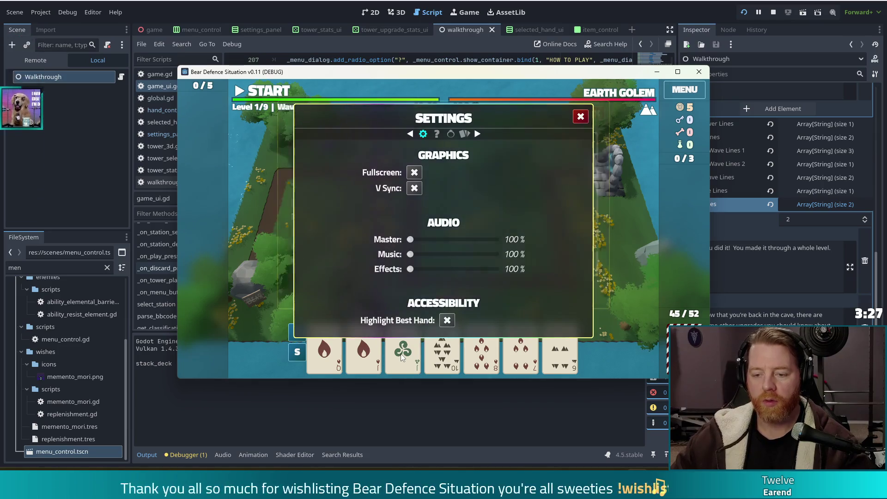
pyautogui.moveTo(406, 357)
pyautogui.mouseDown()
pyautogui.moveTo(458, 351)
pyautogui.moveTo(397, 354)
pyautogui.moveTo(409, 354)
pyautogui.mouseUp()
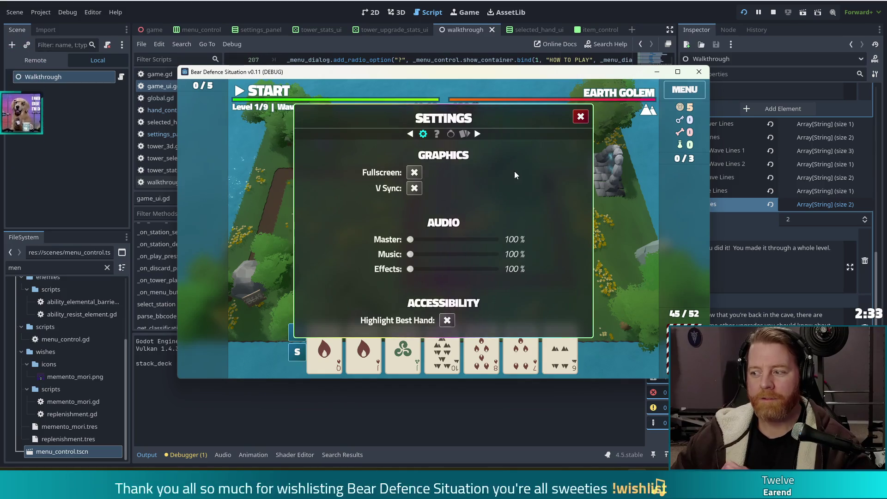
pyautogui.press('F8')
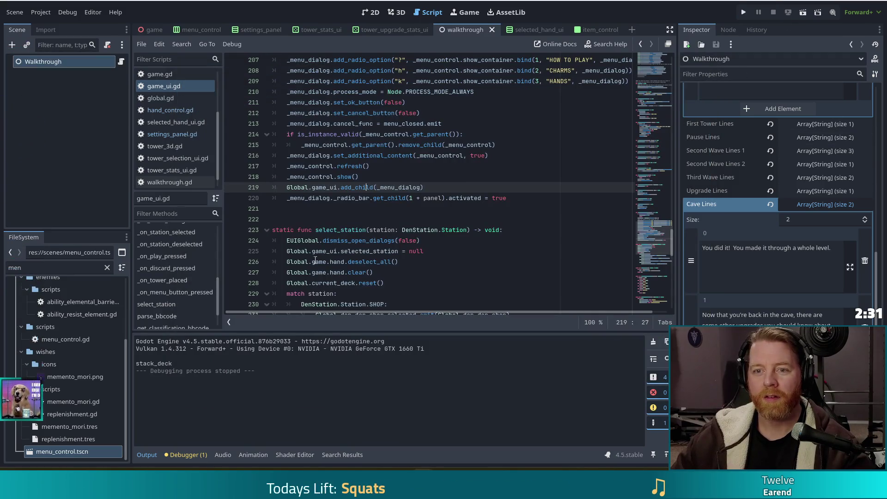
# Filter the FileSystem for 'dialog', open dialog_box.tscn, and view it in the 2D canvas
pyautogui.click(69, 267)
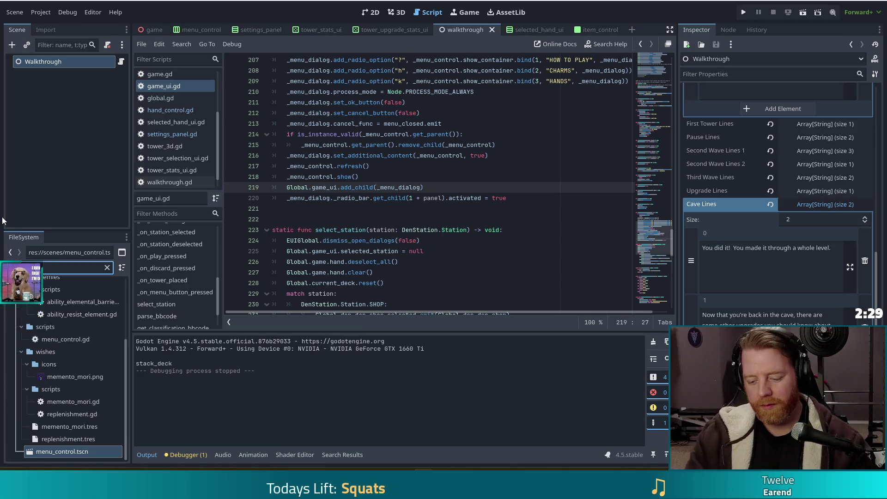
pyautogui.hotkey('ctrl', 'a')
pyautogui.write('dialog')
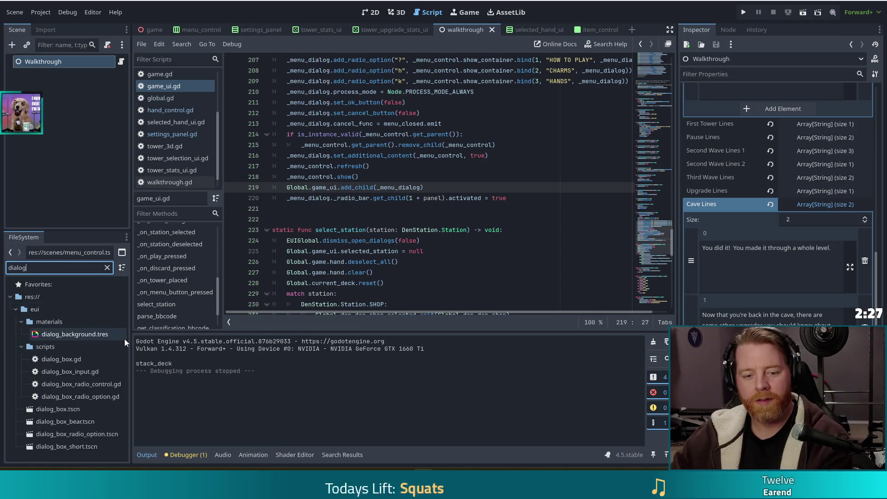
pyautogui.doubleClick(51, 410)
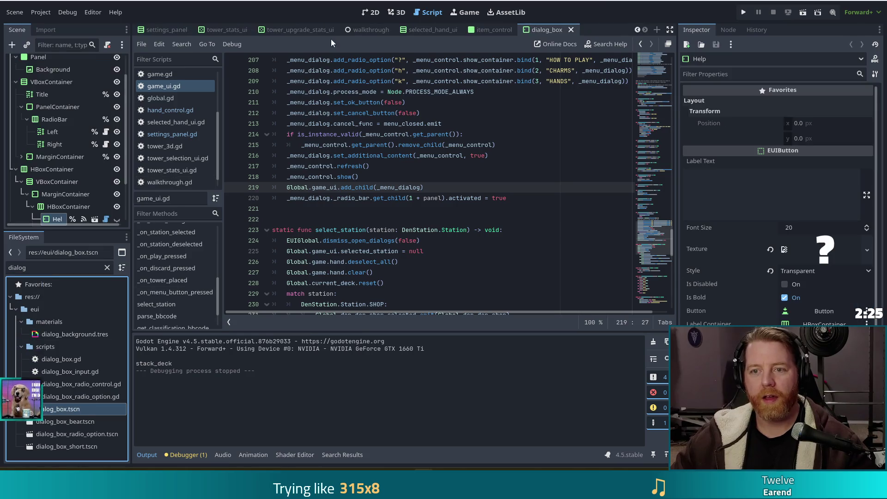
pyautogui.click(369, 12)
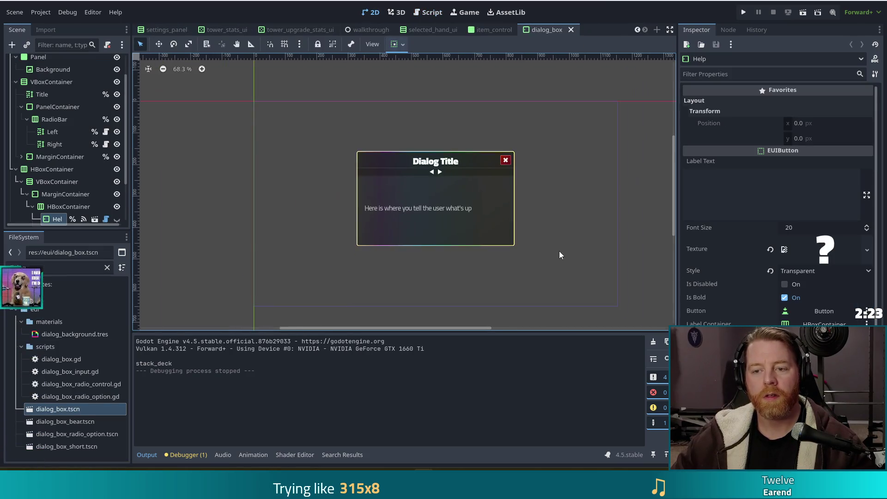
# Select the DialogBox root node and collapse its Visibility properties section
pyautogui.scroll(2, 47, 138)
pyautogui.click(40, 63)
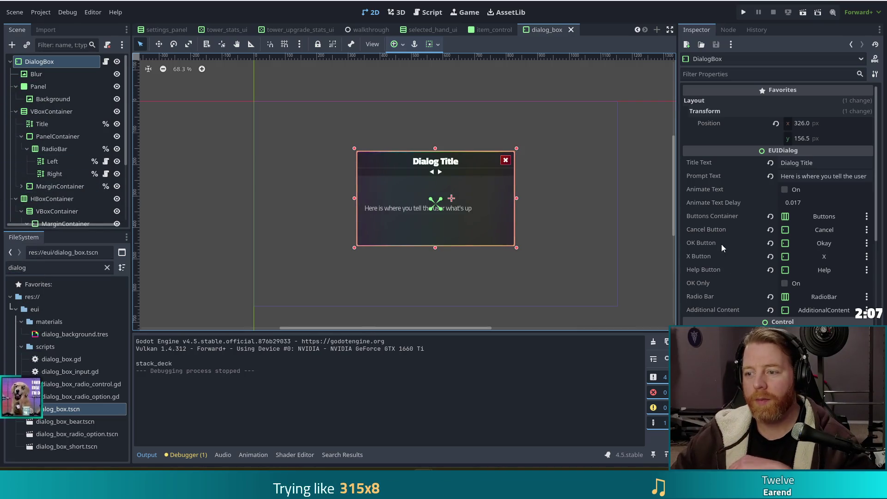
pyautogui.scroll(-5, 744, 254)
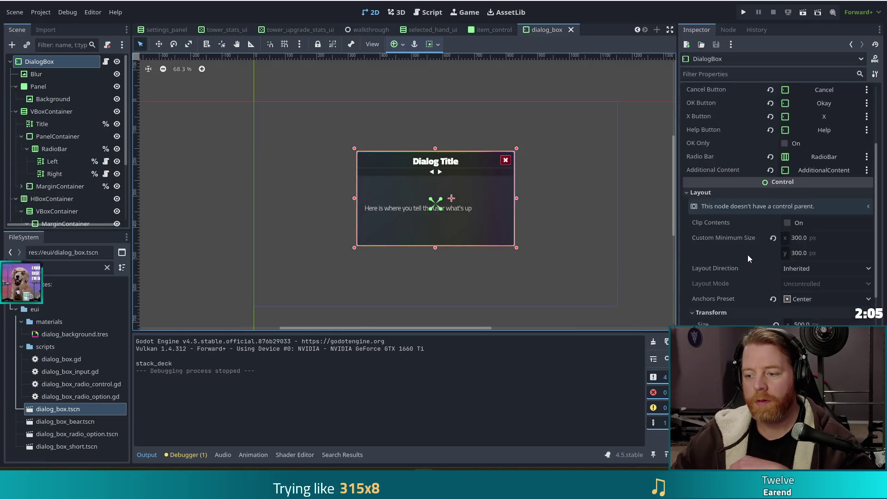
pyautogui.scroll(-4, 748, 254)
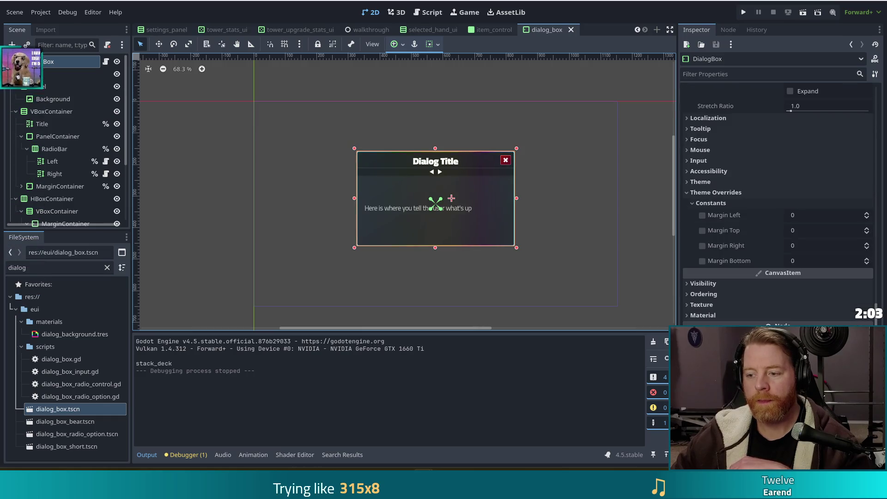
pyautogui.click(709, 284)
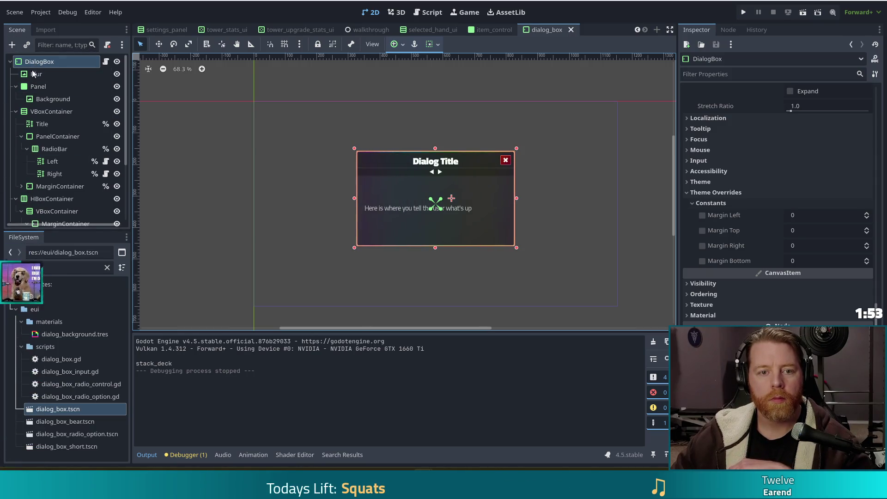
# Collapse the Panel, VBoxContainer and HBoxContainer nodes and bring up the Create New Node chooser
pyautogui.click(15, 86)
pyautogui.click(16, 99)
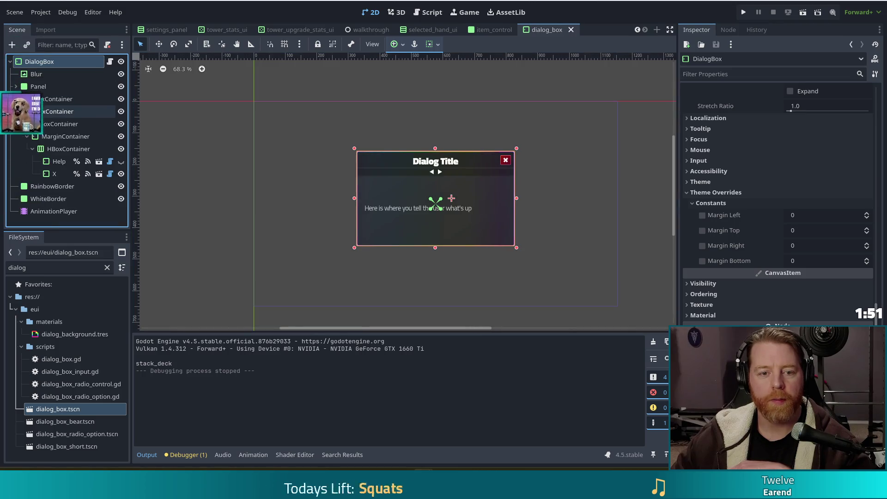
pyautogui.click(15, 112)
pyautogui.click(12, 44)
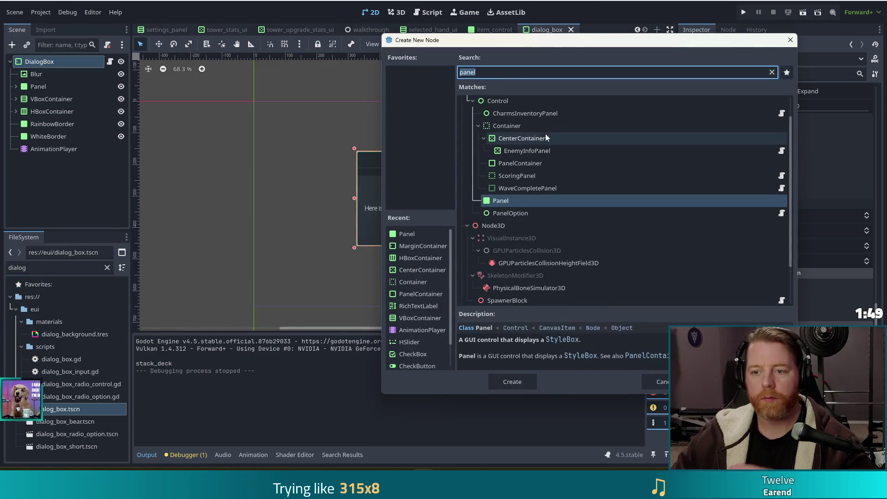
# Create a Panel node under DialogBox and drag the new Panel2 above Blur as first child
pyautogui.write('bk')
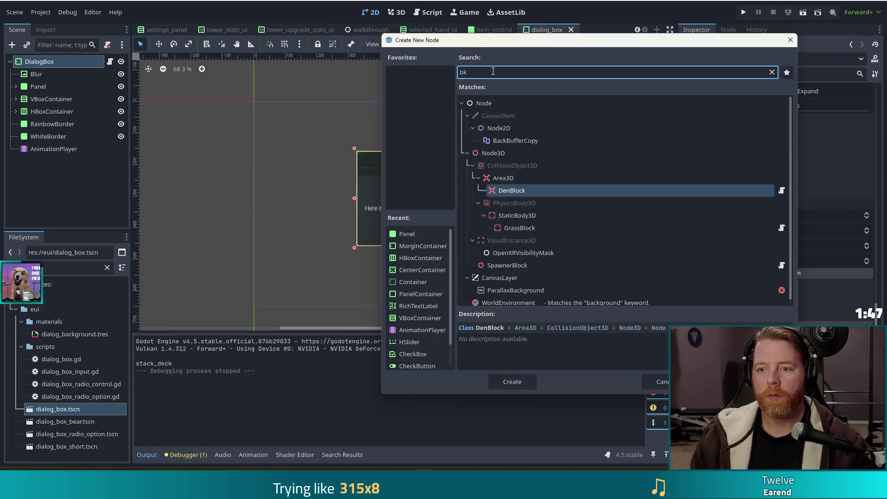
pyautogui.press('BackSpace')
pyautogui.press('BackSpace')
pyautogui.write('buff')
pyautogui.press('BackSpace')
pyautogui.press('BackSpace')
pyautogui.press('BackSpace')
pyautogui.write('panel')
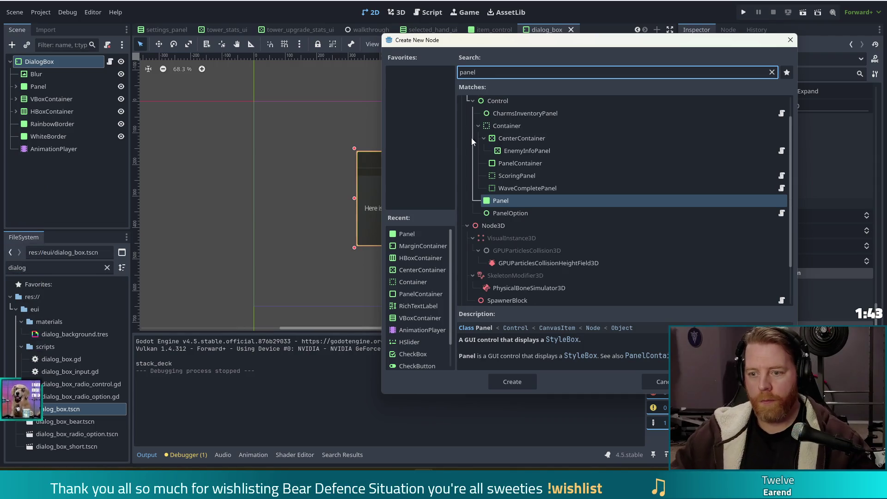
pyautogui.press('Return')
pyautogui.moveTo(60, 161); pyautogui.dragTo(47, 69)
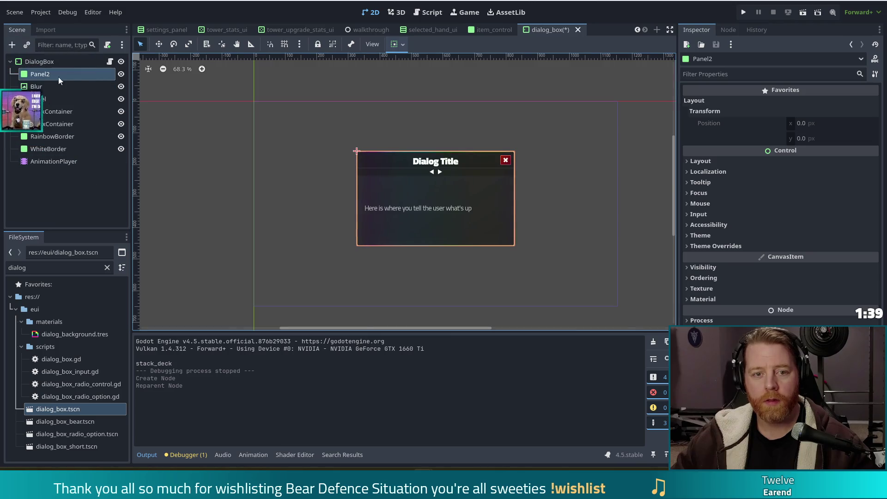
# Toggle Panel2's visibility off and on to check its effect, leaving it visible
pyautogui.click(121, 74)
pyautogui.click(121, 75)
pyautogui.click(121, 74)
pyautogui.click(121, 74)
# Rename the Panel2 node to 'FullBackground'
pyautogui.doubleClick(46, 75)
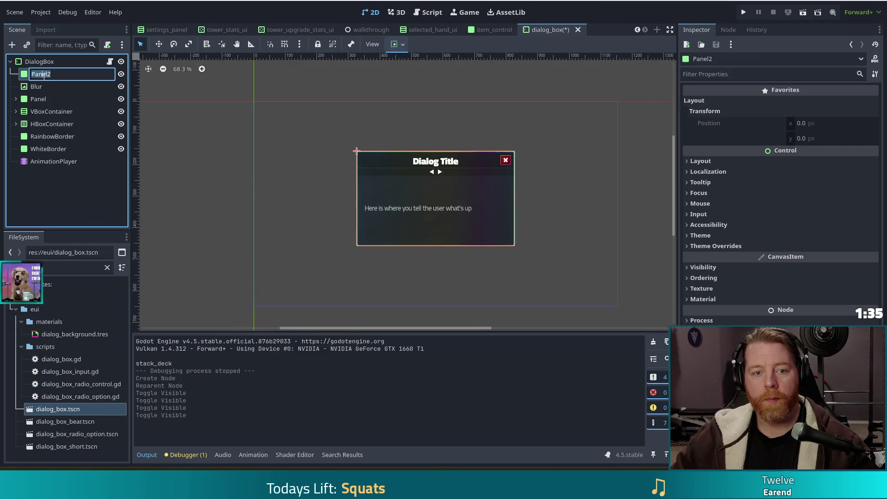
pyautogui.write('FullBackground')
pyautogui.press('Return')
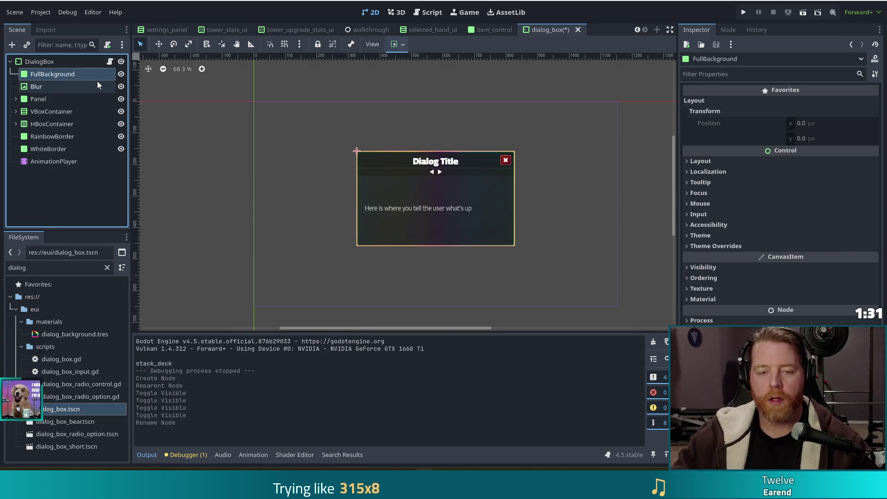
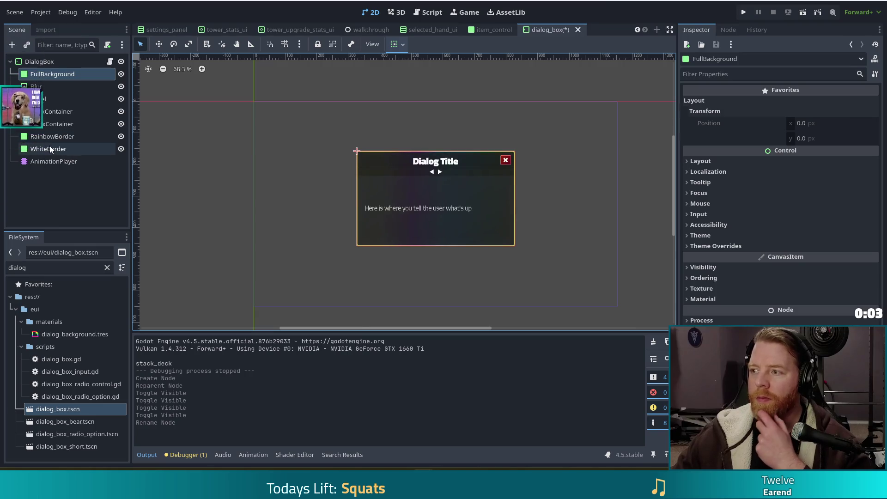
# Add a Control node under DialogBox and drag FullBackground onto it as its child
pyautogui.click(98, 194)
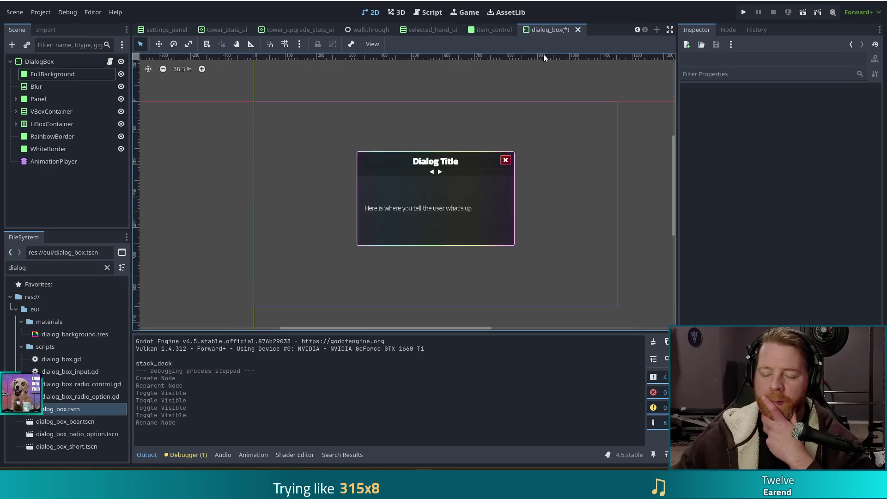
pyautogui.click(59, 206)
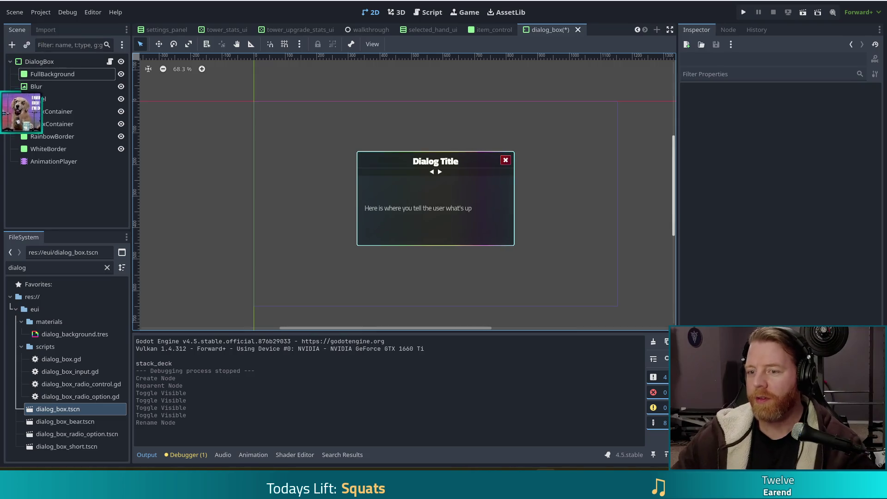
pyautogui.click(77, 196)
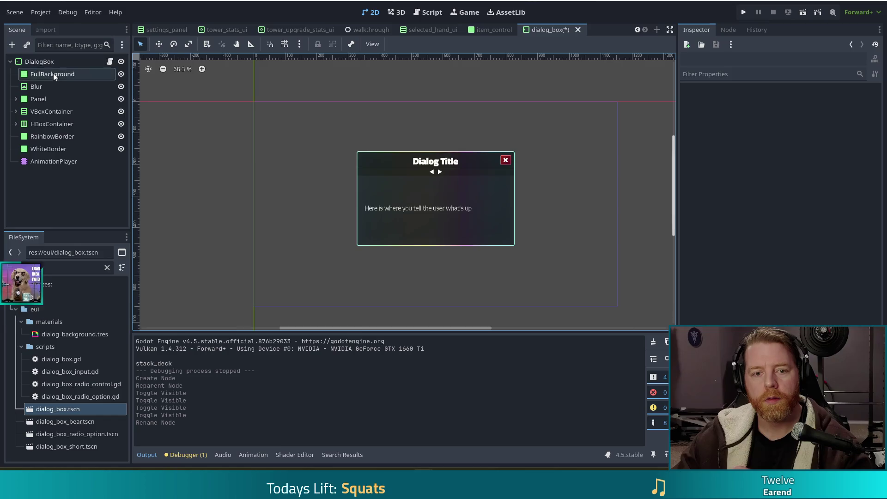
pyautogui.click(62, 75)
pyautogui.click(49, 63)
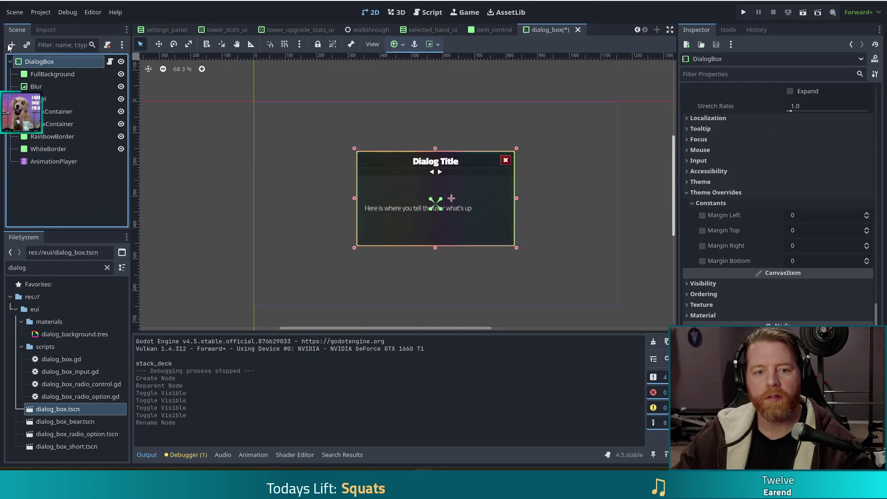
pyautogui.click(12, 45)
pyautogui.write('control')
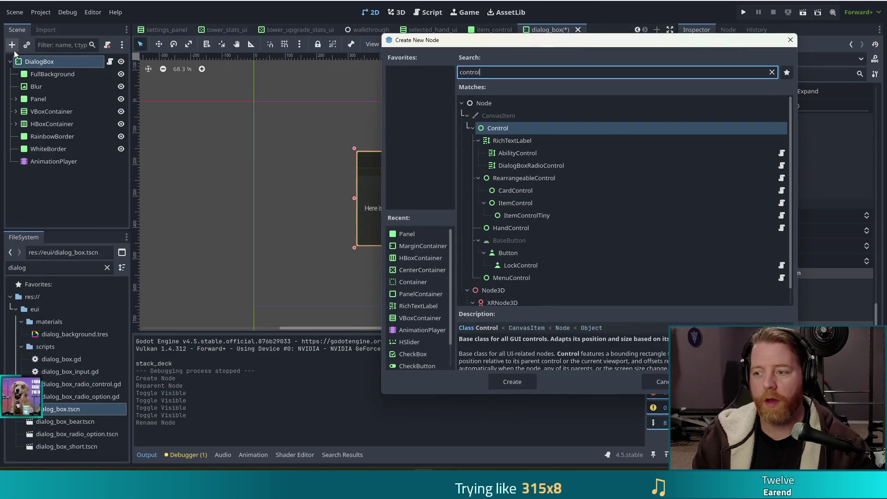
pyautogui.doubleClick(505, 128)
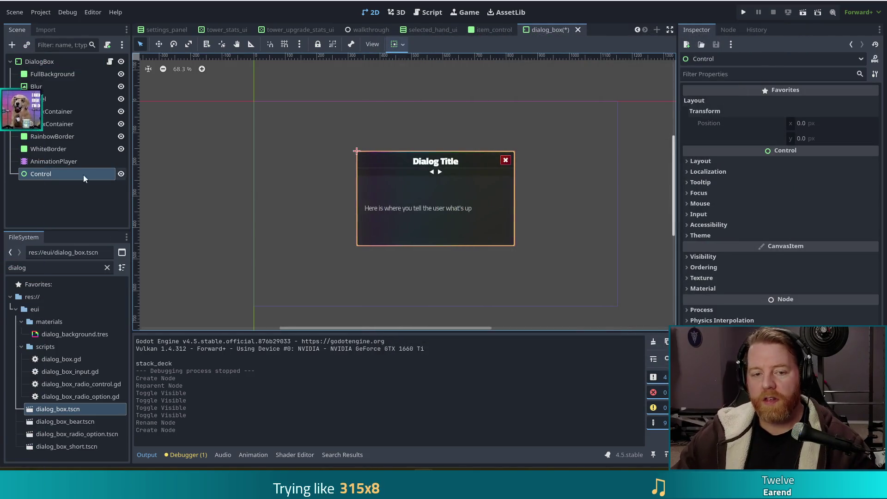
pyautogui.moveTo(37, 174)
pyautogui.mouseDown()
pyautogui.moveTo(45, 64)
pyautogui.moveTo(52, 91)
pyautogui.moveTo(51, 79)
pyautogui.mouseUp()
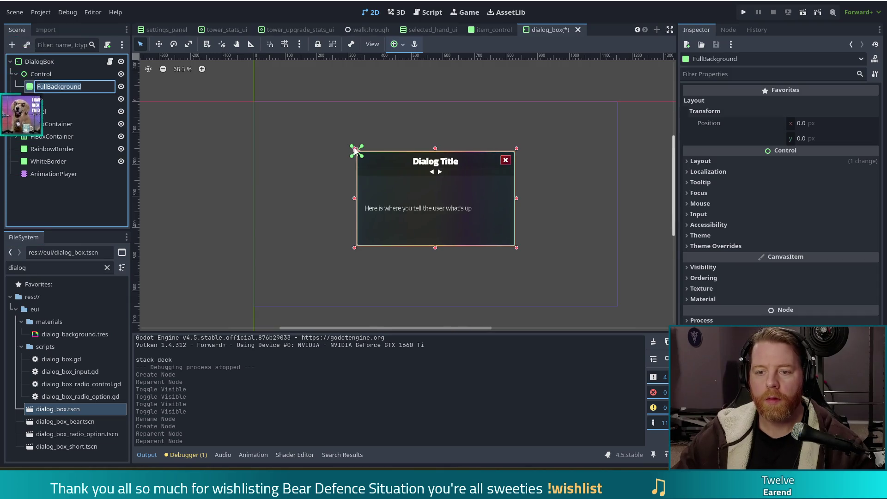
# Give FullBackground the Anchors layout mode with the Full Rect anchor preset, then reselect it
pyautogui.click(723, 246)
pyautogui.click(724, 246)
pyautogui.click(701, 162)
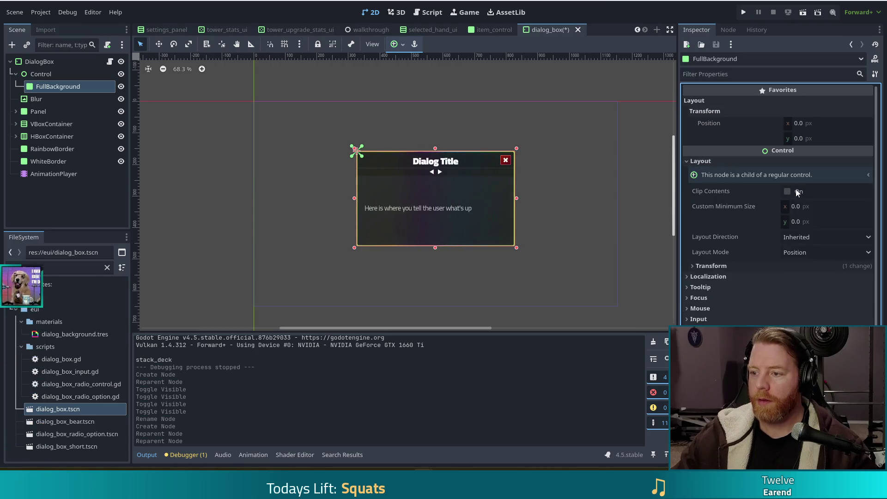
pyautogui.click(807, 252)
pyautogui.click(797, 278)
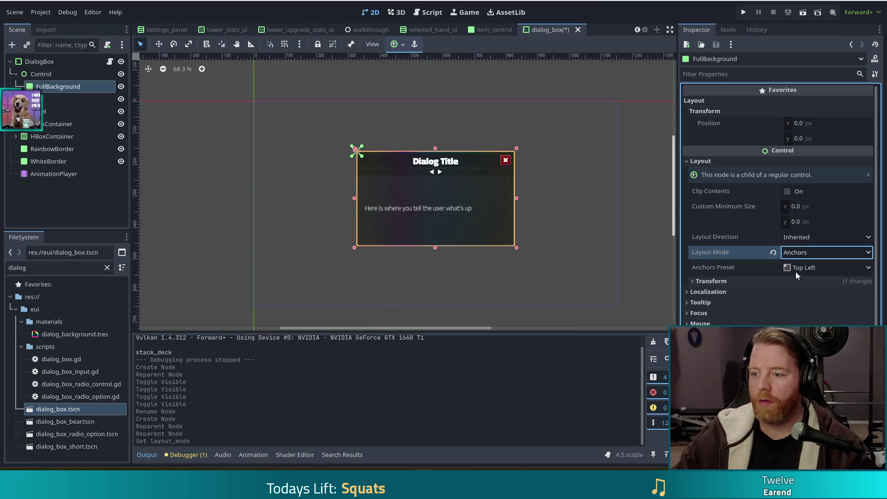
pyautogui.click(796, 268)
pyautogui.click(802, 267)
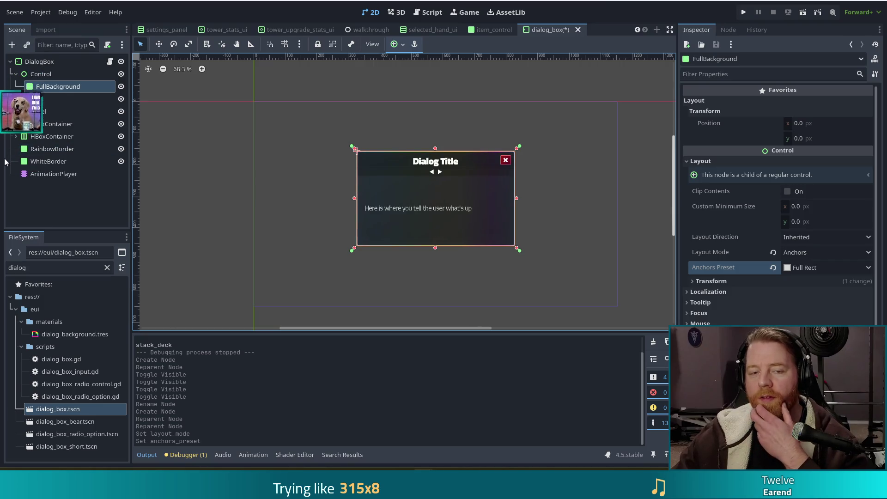
pyautogui.click(40, 75)
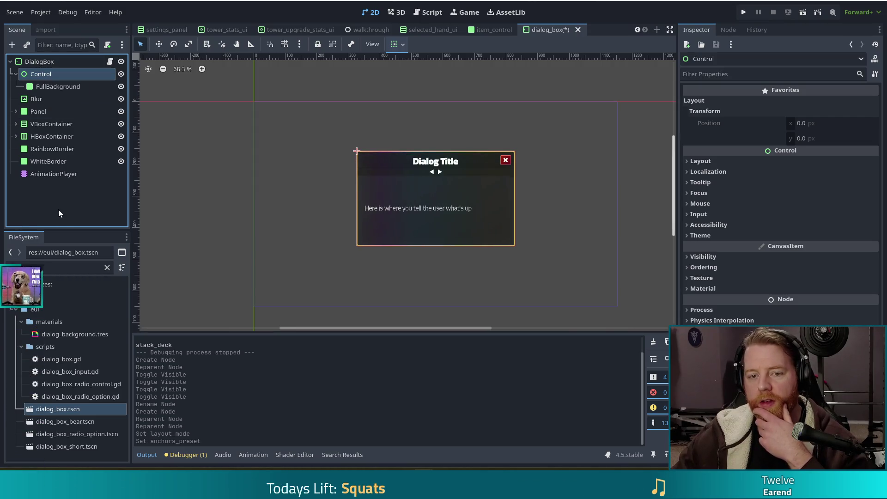
pyautogui.click(51, 86)
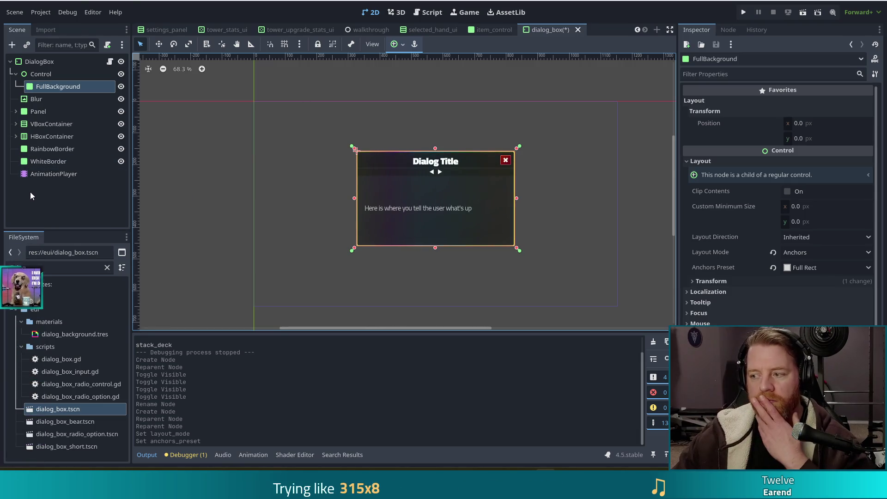
# Drag FullBackground's top-left anchor out past the dialog after undoing a resize, then maximize the browser showing the image
pyautogui.moveTo(355, 150)
pyautogui.mouseDown()
pyautogui.moveTo(319, 142)
pyautogui.moveTo(245, 97)
pyautogui.moveTo(300, 137)
pyautogui.mouseUp()
pyautogui.hotkey('ctrl', 'z')
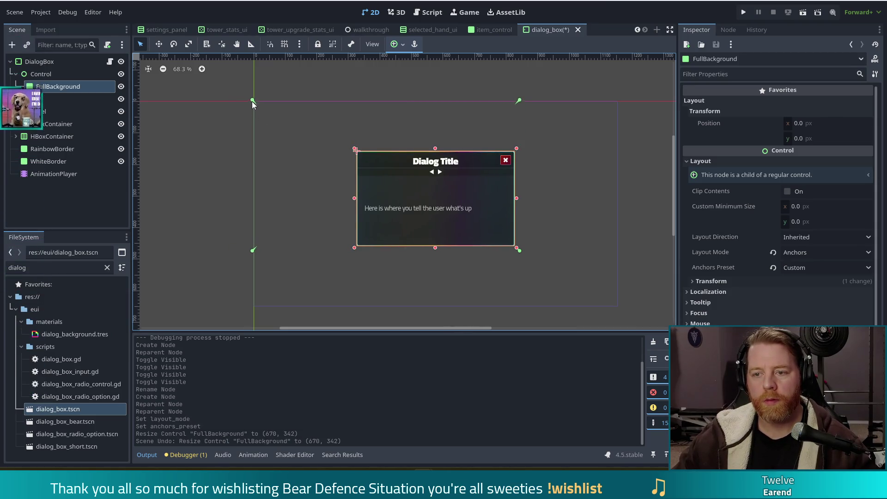
pyautogui.moveTo(249, 98); pyautogui.dragTo(251, 97)
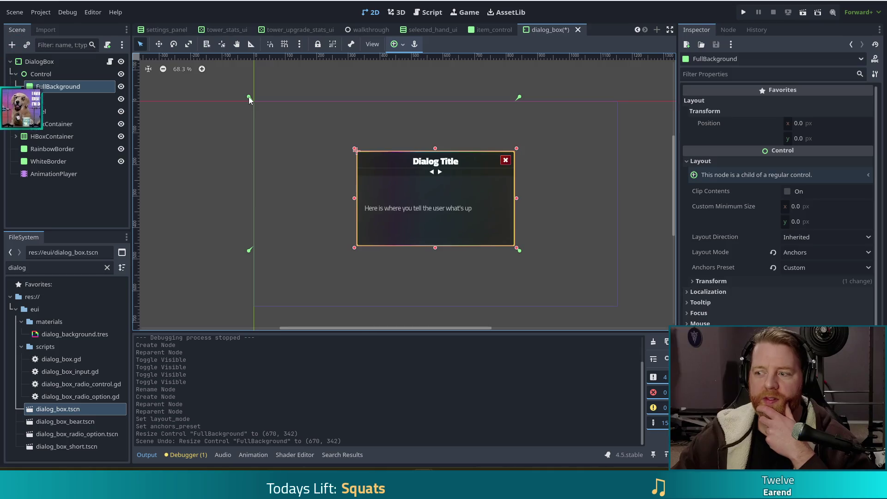
pyautogui.moveTo(248, 98); pyautogui.dragTo(250, 97)
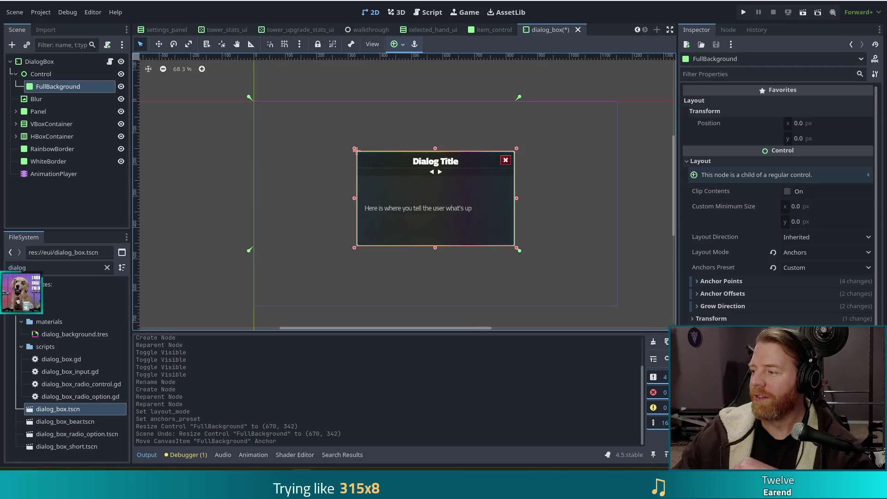
pyautogui.moveTo(886, 113); pyautogui.dragTo(797, 113)
pyautogui.doubleClick(796, 112)
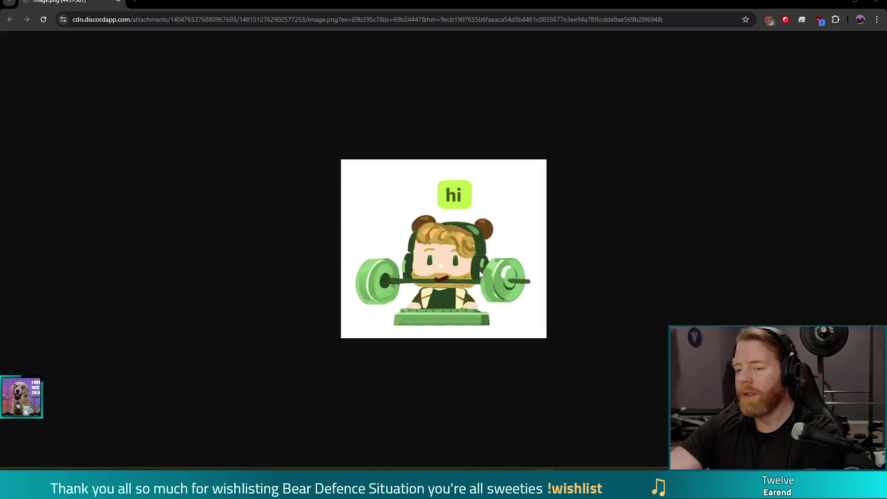
# Save the weightlifter image to Downloads as a PNG, adding 'ies portrait of me' to the file name
pyautogui.rightClick(406, 207)
pyautogui.click(446, 231)
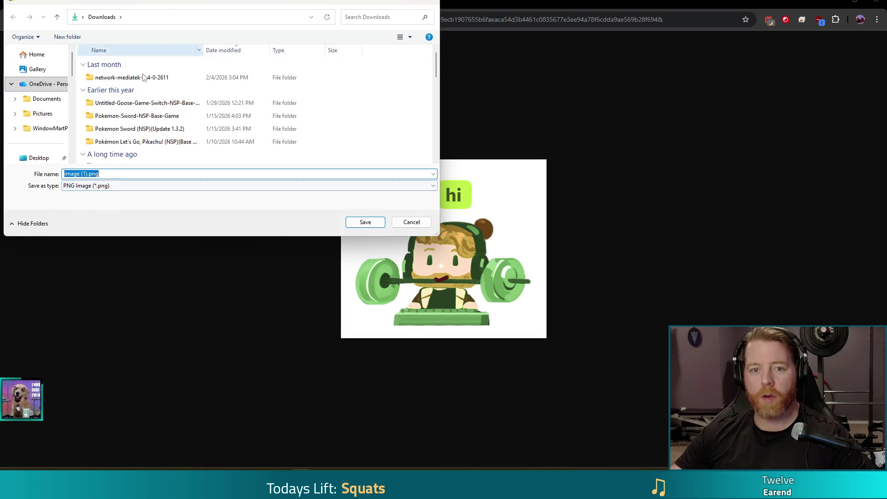
pyautogui.click(88, 175)
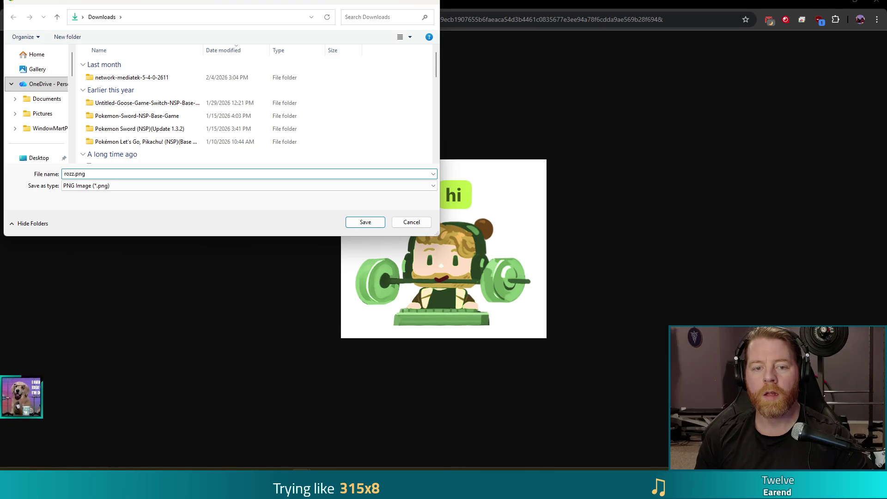
pyautogui.write('ies portrait of me')
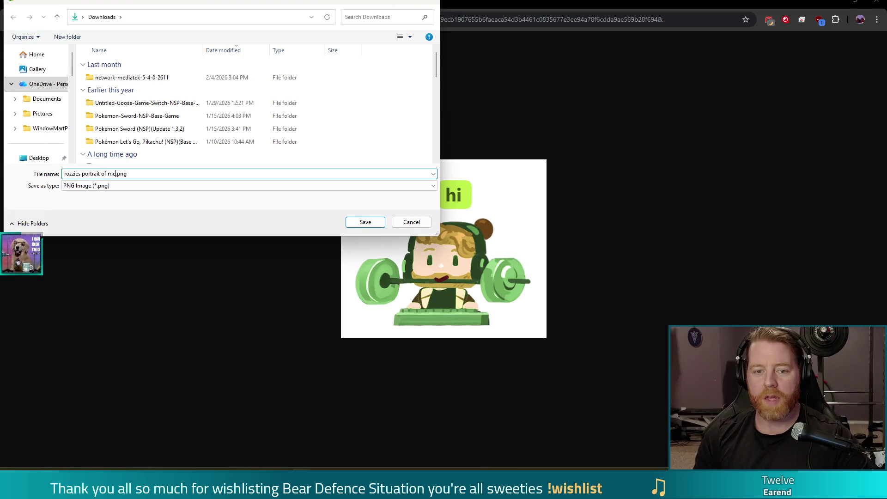
pyautogui.press('Return')
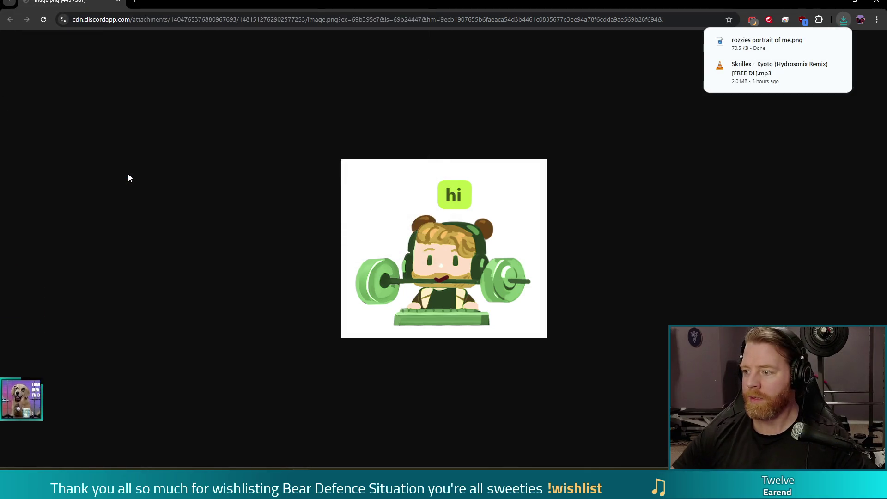